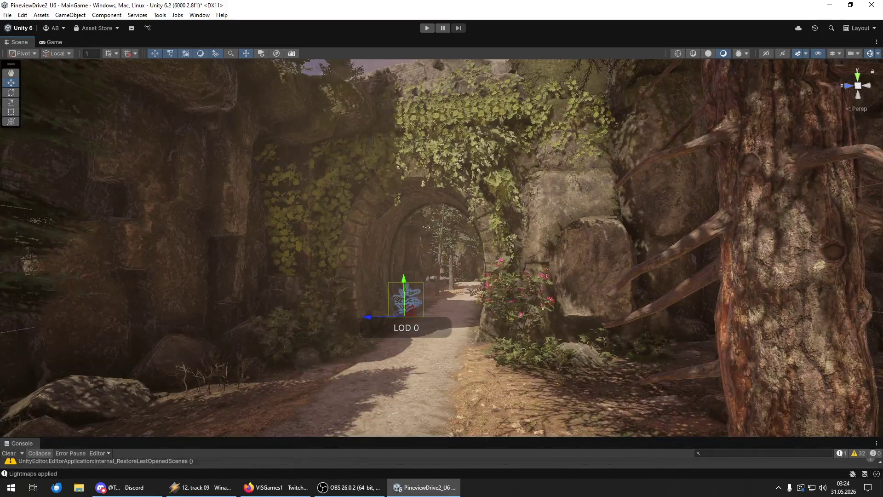
Delete the small fern from the path, then shrink the bush and set it back by the rocks.
{"action": "key", "text": "Delete"}
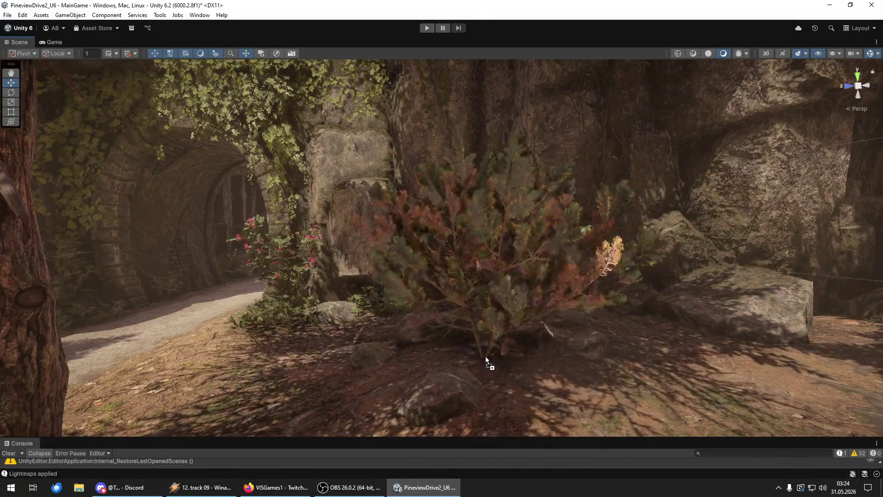
{"action": "left_click", "coordinate": [479, 320]}
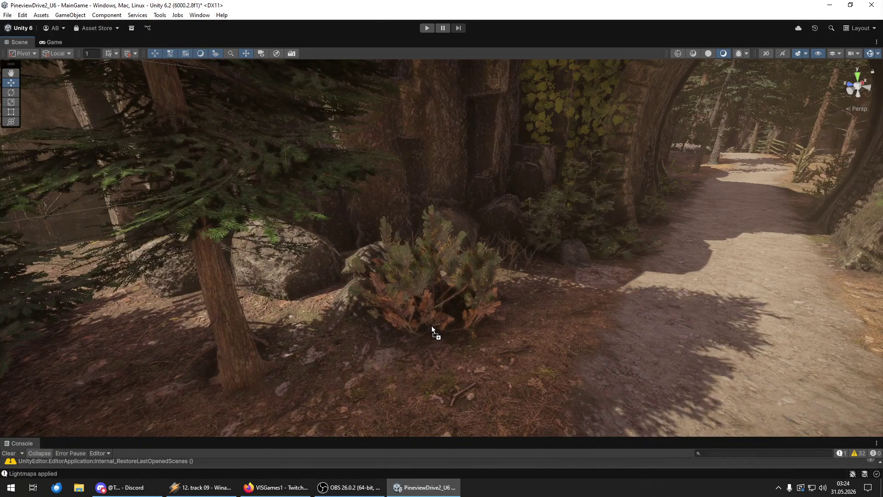
{"action": "left_click", "coordinate": [432, 326]}
{"action": "mouse_move", "coordinate": [437, 327]}
{"action": "left_mouse_down"}
{"action": "mouse_move", "coordinate": [437, 310]}
{"action": "mouse_move", "coordinate": [436, 321]}
{"action": "mouse_move", "coordinate": [387, 322]}
{"action": "left_mouse_up"}
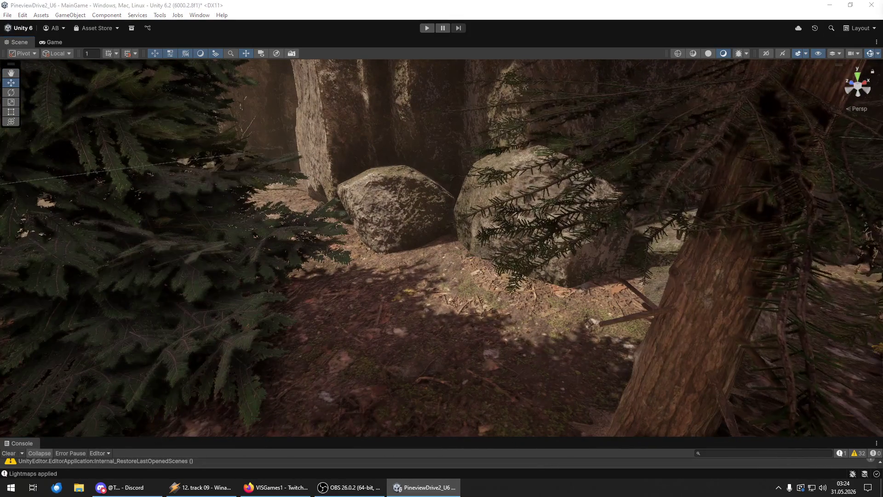
Orbit to frame the bush at the foot of the rock cliff and reselect it.
{"action": "scroll", "coordinate": [498, 309], "scroll_direction": "up", "scroll_amount": 5}
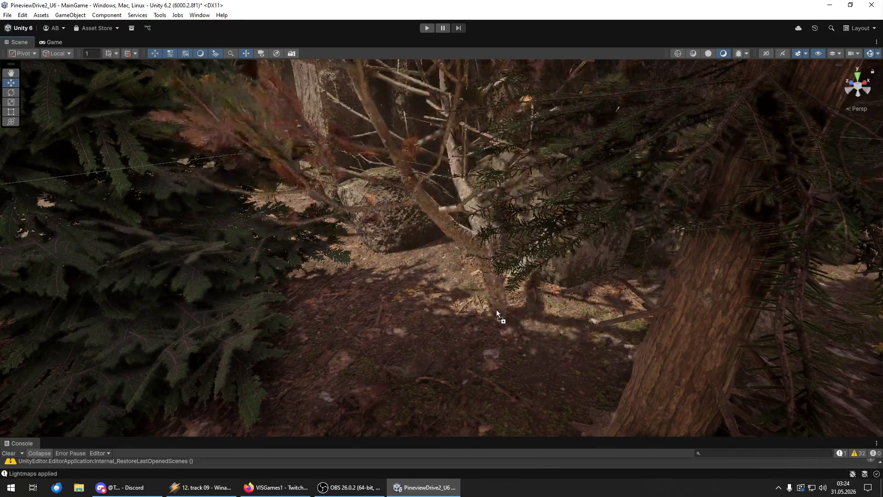
{"action": "left_click", "coordinate": [414, 280]}
{"action": "scroll", "coordinate": [414, 280], "scroll_direction": "down", "scroll_amount": 5}
{"action": "mouse_move", "coordinate": [401, 282]}
{"action": "left_mouse_down"}
{"action": "mouse_move", "coordinate": [420, 213]}
{"action": "mouse_move", "coordinate": [442, 207]}
{"action": "mouse_move", "coordinate": [717, 197]}
{"action": "left_mouse_up"}
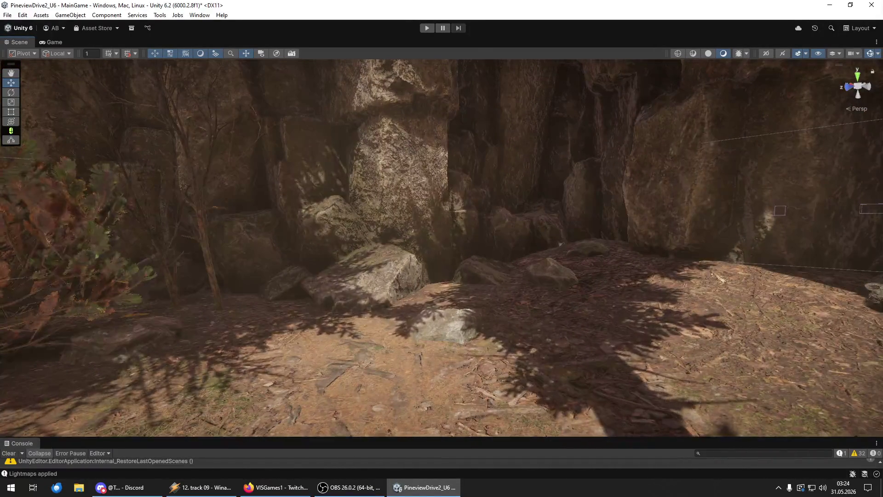
{"action": "left_click", "coordinate": [594, 296]}
Swing the view around to the arched path and clear the bush selection.
{"action": "key", "text": "y"}
{"action": "key", "text": "w"}
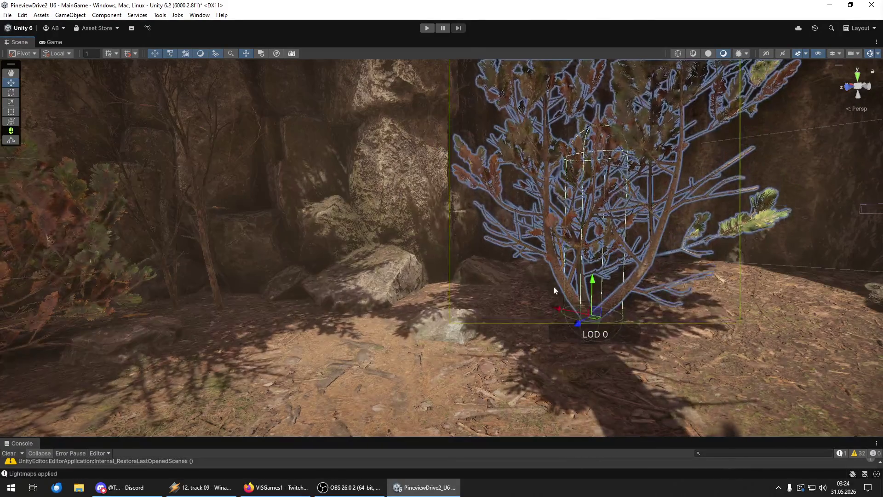
{"action": "scroll", "coordinate": [591, 269], "scroll_direction": "down", "scroll_amount": 5}
{"action": "mouse_move", "coordinate": [528, 207]}
{"action": "left_mouse_down"}
{"action": "mouse_move", "coordinate": [479, 302]}
{"action": "mouse_move", "coordinate": [592, 306]}
{"action": "mouse_move", "coordinate": [484, 314]}
{"action": "left_mouse_up"}
{"action": "scroll", "coordinate": [485, 315], "scroll_direction": "up", "scroll_amount": 3}
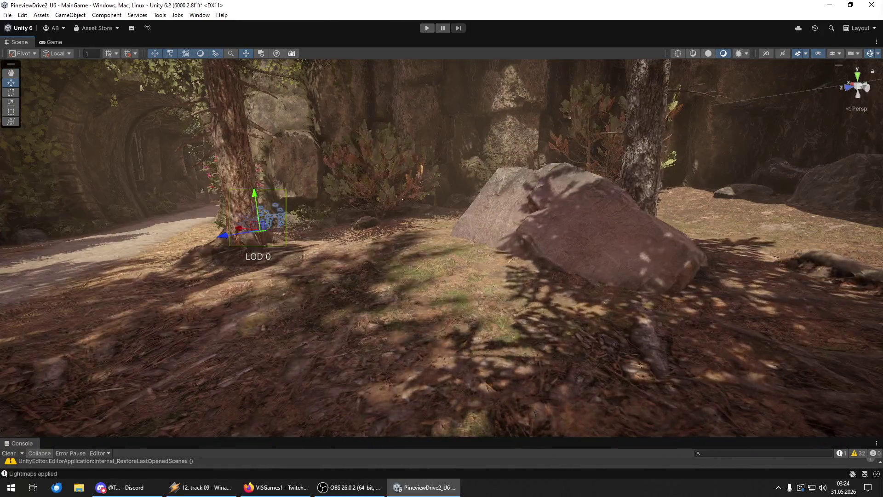
{"action": "left_click", "coordinate": [484, 315]}
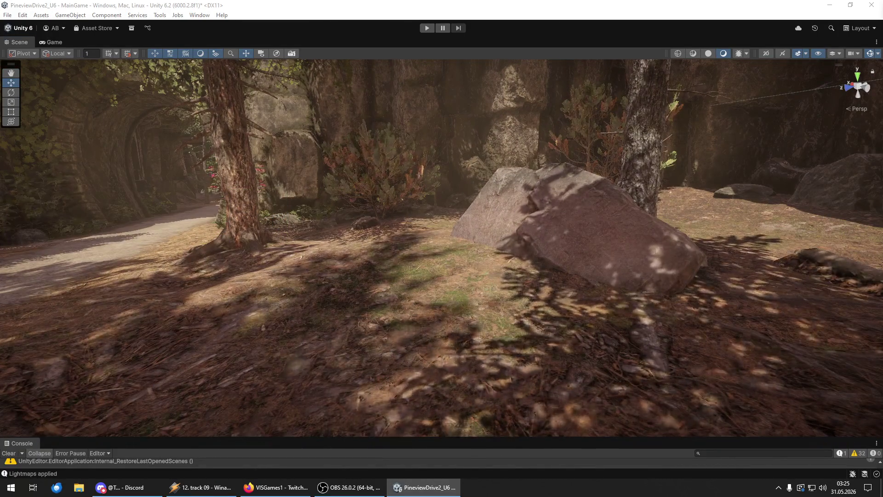
Restore the removed flowering bush and lower it slightly onto the ground.
{"action": "key", "text": "ctrl+z"}
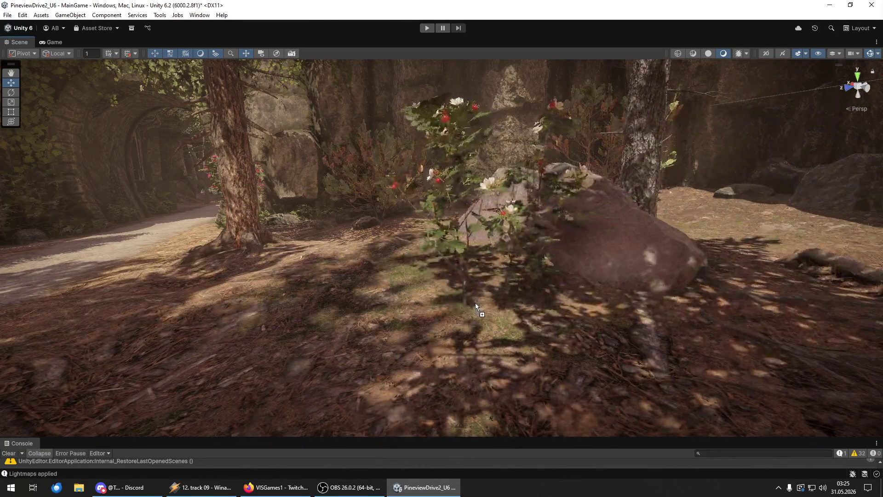
{"action": "key", "text": "e"}
{"action": "key", "text": "w"}
{"action": "left_click_drag", "start_coordinate": [478, 258], "coordinate": [449, 257]}
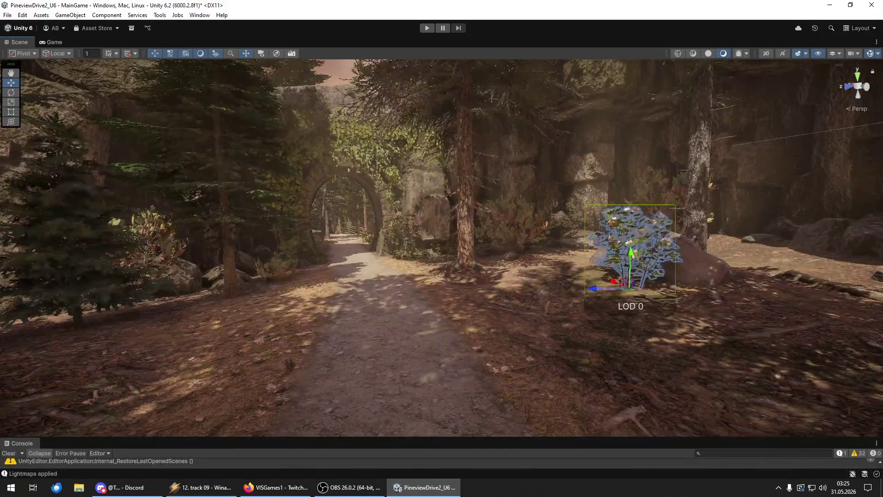
Undo the bush's move to path centre, keeping it right of the path by the boulder.
{"action": "left_click_drag", "start_coordinate": [628, 282], "coordinate": [399, 255]}
{"action": "key", "text": "ctrl+z"}
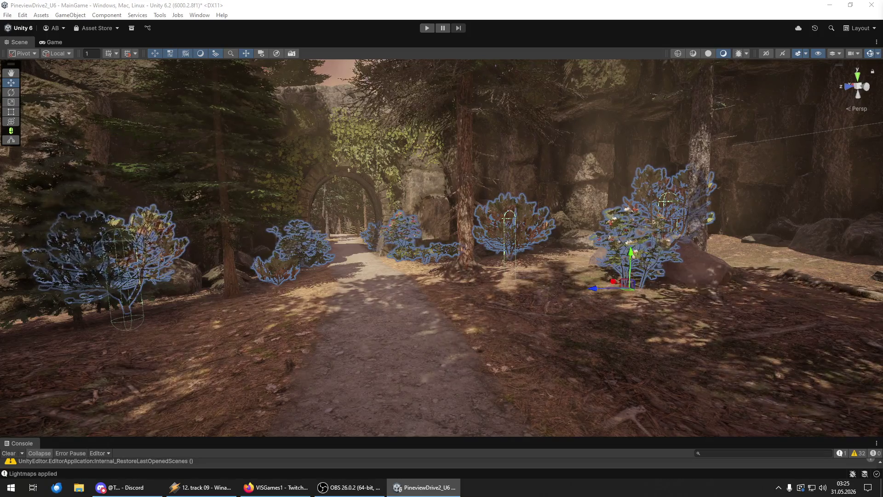
{"action": "key", "text": "ctrl+z"}
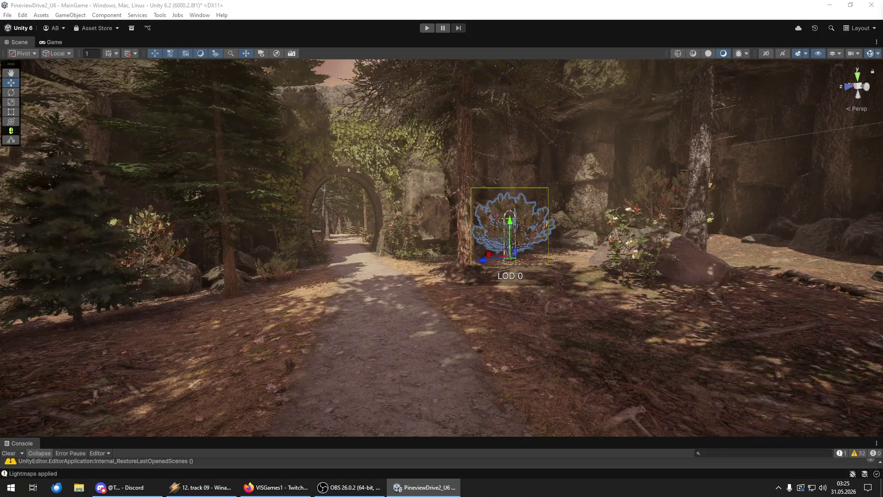
{"action": "mouse_move", "coordinate": [506, 276]}
{"action": "left_mouse_down"}
{"action": "mouse_move", "coordinate": [502, 285]}
{"action": "mouse_move", "coordinate": [469, 269]}
{"action": "mouse_move", "coordinate": [518, 258]}
{"action": "mouse_move", "coordinate": [514, 174]}
{"action": "mouse_move", "coordinate": [476, 145]}
{"action": "mouse_move", "coordinate": [597, 239]}
{"action": "mouse_move", "coordinate": [876, 367]}
{"action": "left_mouse_up"}
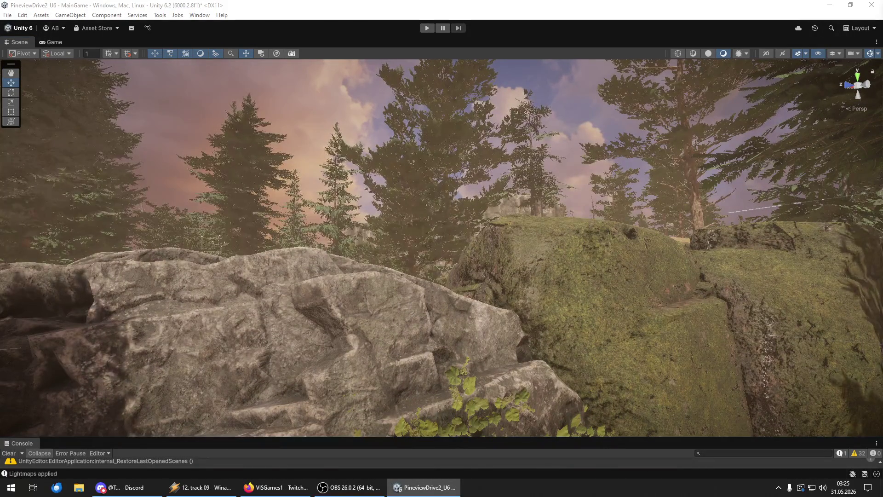
Place a tree on the rock edge and a leafy plant, rotated, on the stone wall by the arch.
{"action": "mouse_move", "coordinate": [614, 318]}
{"action": "left_mouse_down"}
{"action": "mouse_move", "coordinate": [474, 301]}
{"action": "mouse_move", "coordinate": [415, 269]}
{"action": "left_mouse_up"}
{"action": "mouse_move", "coordinate": [479, 288]}
{"action": "left_mouse_down"}
{"action": "mouse_move", "coordinate": [439, 316]}
{"action": "mouse_move", "coordinate": [424, 185]}
{"action": "mouse_move", "coordinate": [473, 216]}
{"action": "mouse_move", "coordinate": [495, 273]}
{"action": "mouse_move", "coordinate": [487, 276]}
{"action": "left_mouse_up"}
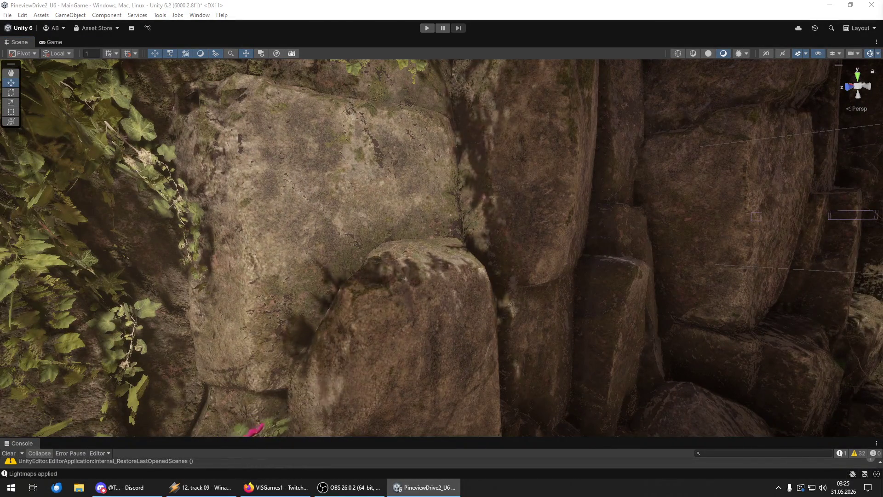
{"action": "mouse_move", "coordinate": [451, 242]}
{"action": "left_mouse_down"}
{"action": "mouse_move", "coordinate": [473, 228]}
{"action": "mouse_move", "coordinate": [477, 236]}
{"action": "mouse_move", "coordinate": [455, 252]}
{"action": "left_mouse_up"}
{"action": "key", "text": "e"}
{"action": "key", "text": "w"}
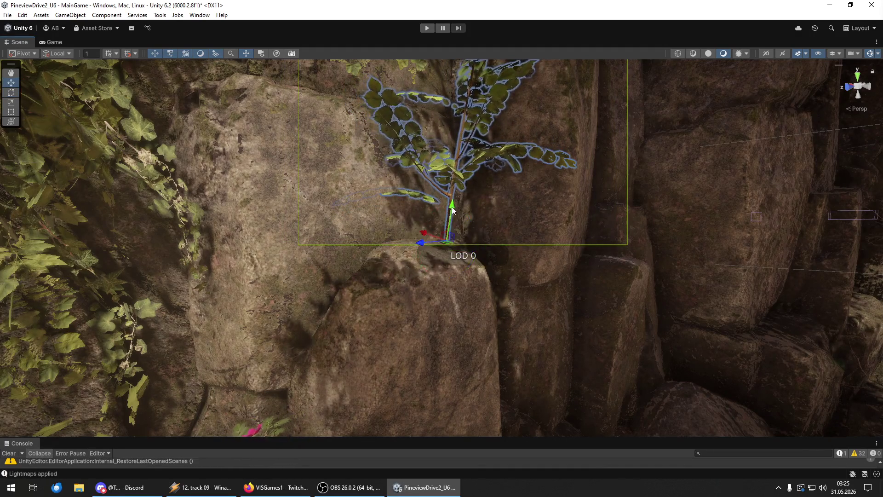
{"action": "mouse_move", "coordinate": [451, 209]}
{"action": "left_mouse_down"}
{"action": "mouse_move", "coordinate": [557, 207]}
{"action": "mouse_move", "coordinate": [538, 256]}
{"action": "mouse_move", "coordinate": [534, 235]}
{"action": "mouse_move", "coordinate": [481, 203]}
{"action": "mouse_move", "coordinate": [501, 227]}
{"action": "mouse_move", "coordinate": [515, 227]}
{"action": "left_mouse_up"}
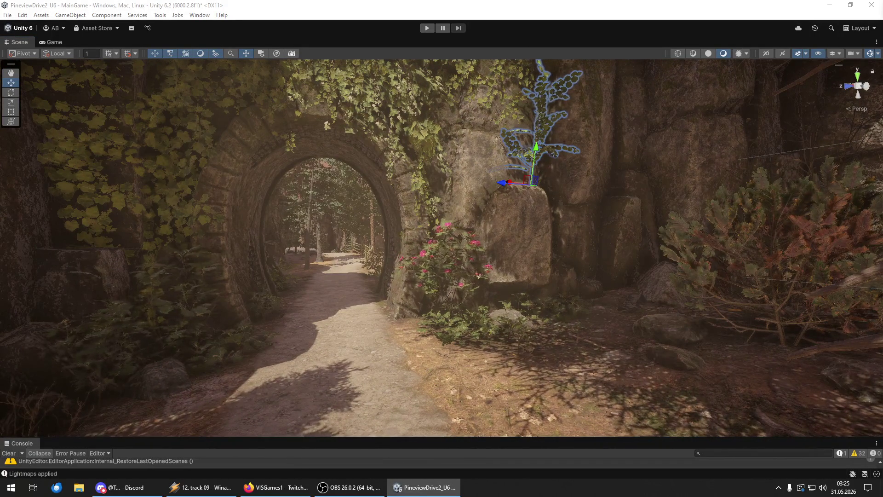
{"action": "mouse_move", "coordinate": [427, 276]}
{"action": "left_mouse_down"}
{"action": "mouse_move", "coordinate": [366, 258]}
{"action": "mouse_move", "coordinate": [412, 263]}
{"action": "left_mouse_up"}
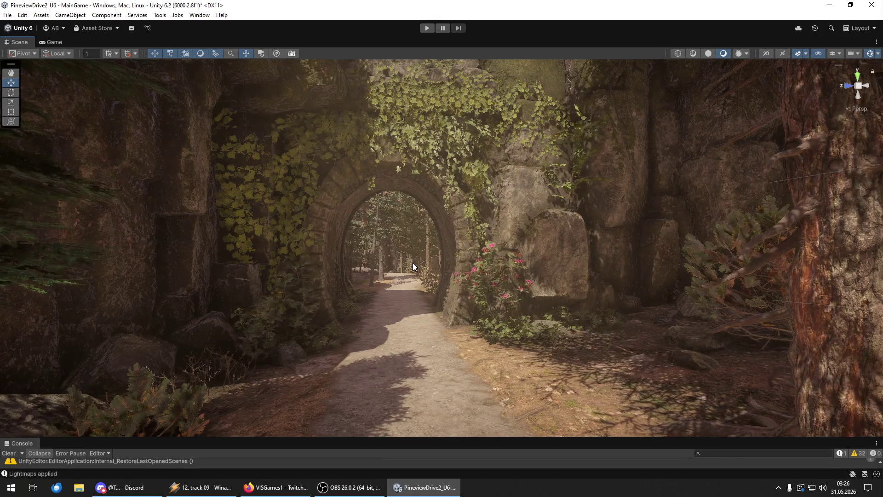
{"action": "right_click", "coordinate": [412, 263]}
{"action": "key", "text": "w"}
{"action": "key", "text": "s"}
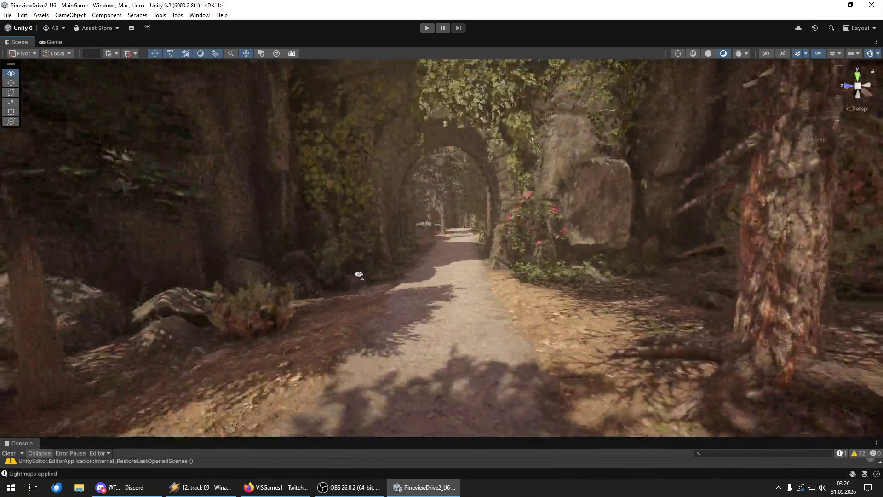
{"action": "key", "text": "w"}
{"action": "key", "text": "s"}
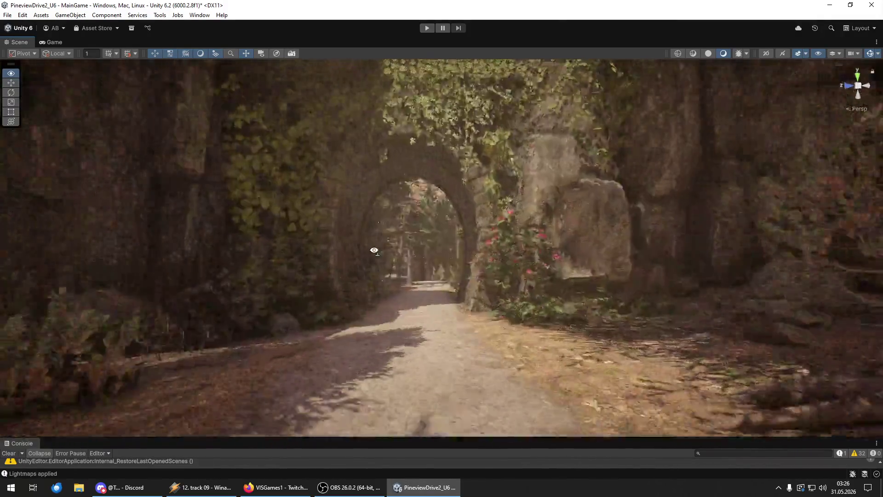
{"action": "key", "text": "w"}
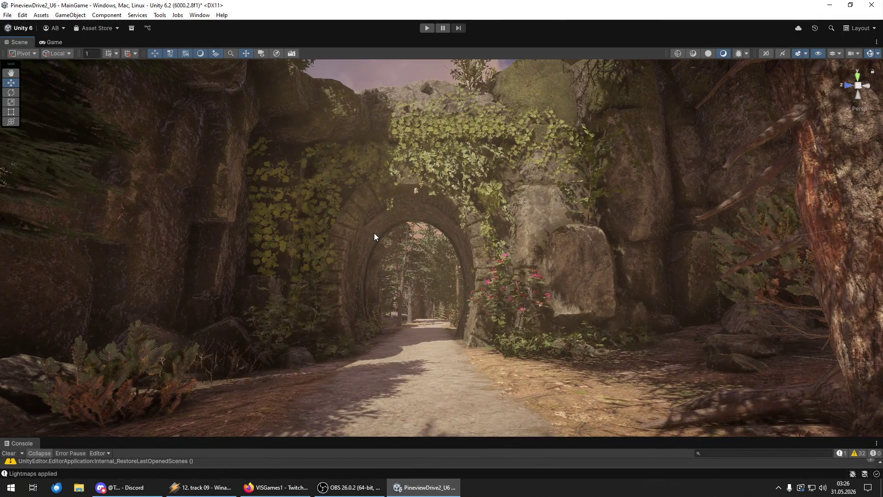
{"action": "right_click", "coordinate": [389, 238]}
{"action": "right_click", "coordinate": [394, 255]}
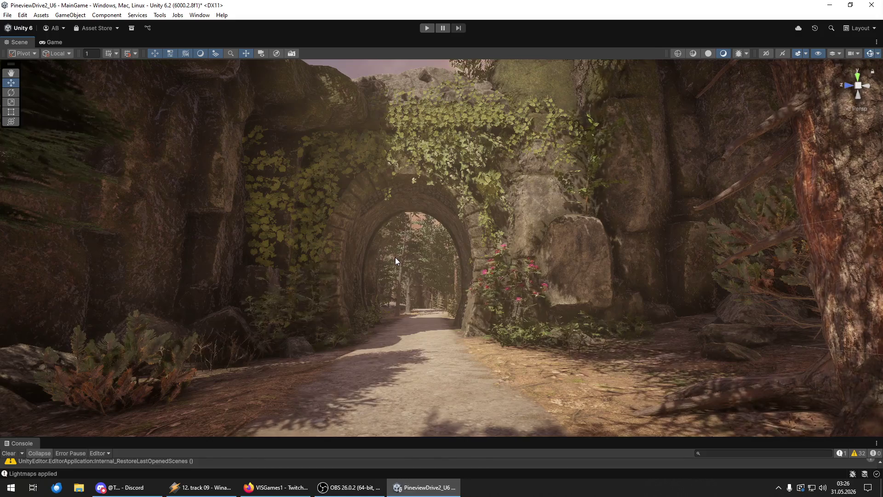
{"action": "mouse_move", "coordinate": [461, 255]}
{"action": "left_mouse_down"}
{"action": "mouse_move", "coordinate": [483, 290]}
{"action": "mouse_move", "coordinate": [430, 275]}
{"action": "mouse_move", "coordinate": [384, 282]}
{"action": "mouse_move", "coordinate": [878, 278]}
{"action": "mouse_move", "coordinate": [27, 269]}
{"action": "mouse_move", "coordinate": [459, 275]}
{"action": "left_mouse_up"}
{"action": "key", "text": "Up"}
{"action": "key", "text": "Left"}
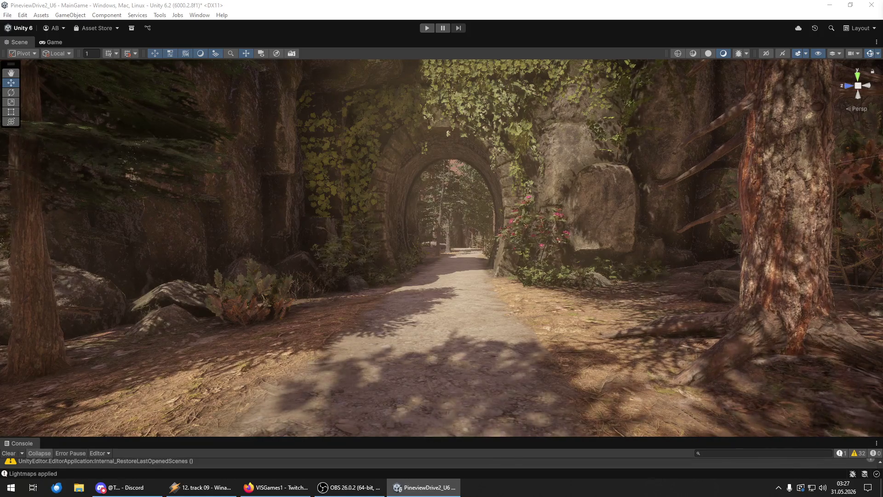
Place a fern in the scene and slide it to the left.
{"action": "left_click_drag", "start_coordinate": [644, 304], "coordinate": [736, 340]}
{"action": "mouse_move", "coordinate": [882, 340]}
{"action": "left_mouse_down"}
{"action": "mouse_move", "coordinate": [570, 332]}
{"action": "mouse_move", "coordinate": [536, 322]}
{"action": "mouse_move", "coordinate": [534, 294]}
{"action": "mouse_move", "coordinate": [689, 294]}
{"action": "mouse_move", "coordinate": [327, 313]}
{"action": "left_mouse_up"}
{"action": "key", "text": "y"}
{"action": "key", "text": "w"}
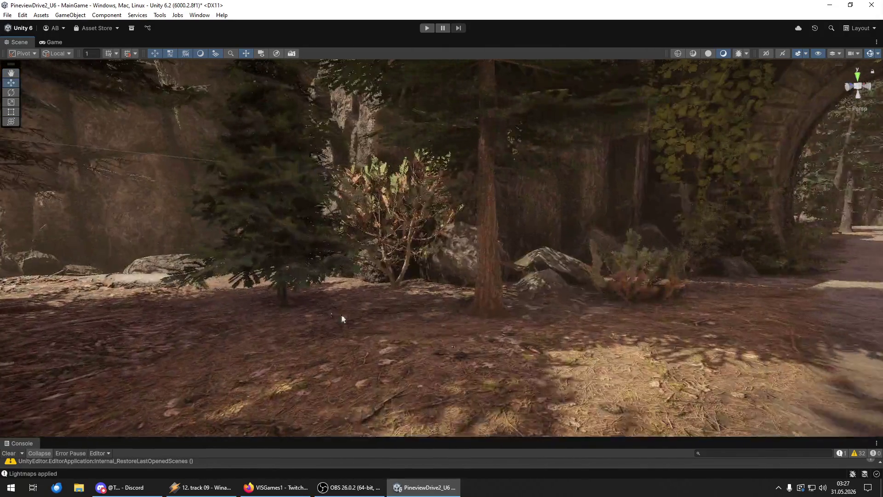
{"action": "mouse_move", "coordinate": [505, 377]}
{"action": "left_mouse_down"}
{"action": "mouse_move", "coordinate": [420, 382]}
{"action": "mouse_move", "coordinate": [258, 360]}
{"action": "mouse_move", "coordinate": [260, 329]}
{"action": "mouse_move", "coordinate": [267, 332]}
{"action": "mouse_move", "coordinate": [189, 338]}
{"action": "mouse_move", "coordinate": [876, 430]}
{"action": "left_mouse_up"}
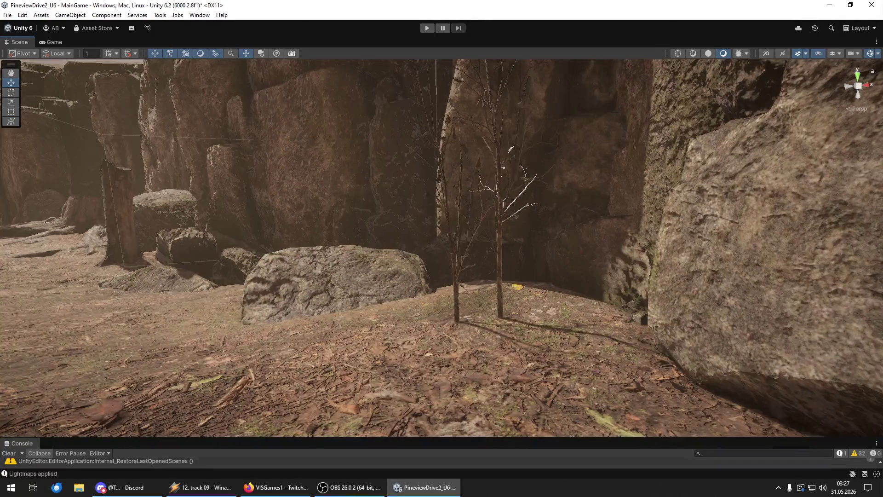
Add a fern beside the boulder and raise it slightly on its Y axis.
{"action": "left_click_drag", "start_coordinate": [406, 338], "coordinate": [360, 322]}
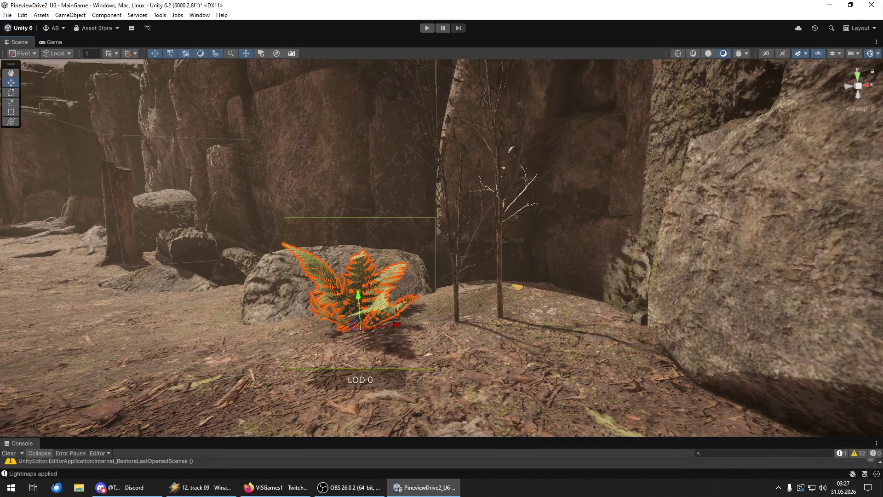
{"action": "key", "text": "w"}
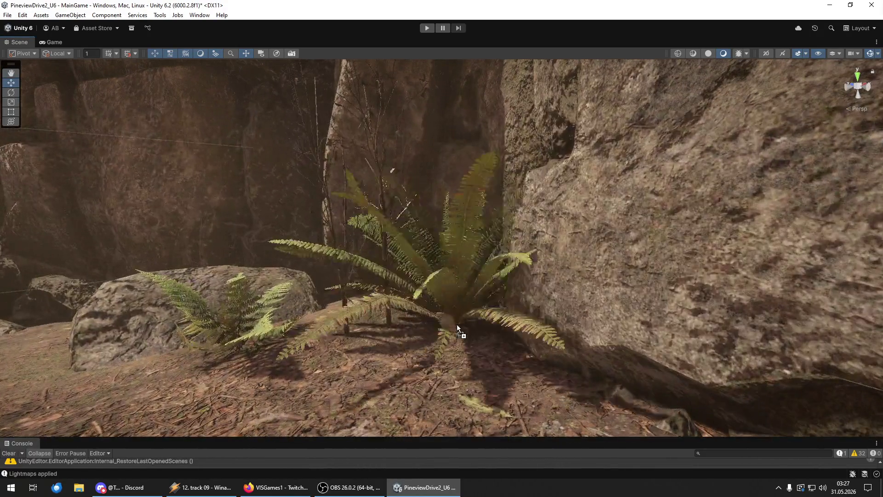
{"action": "left_click", "coordinate": [455, 325]}
{"action": "key", "text": "y"}
{"action": "key", "text": "w"}
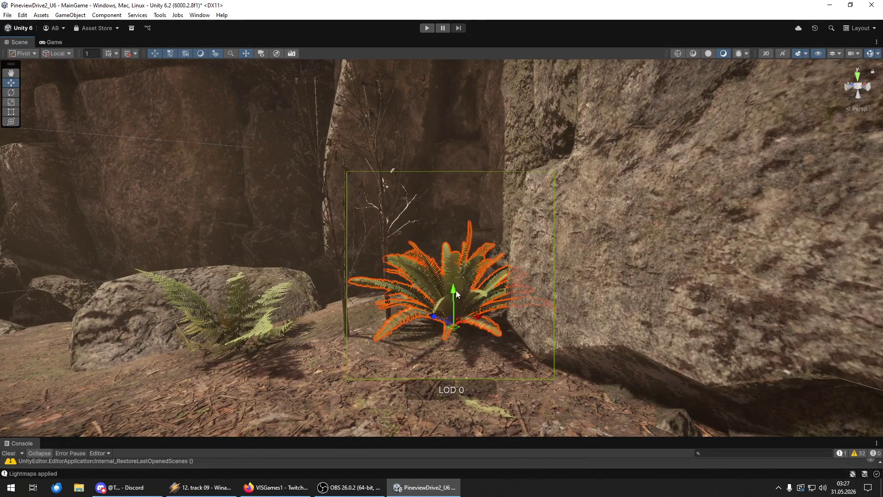
{"action": "left_click", "coordinate": [446, 299]}
{"action": "left_click", "coordinate": [451, 292]}
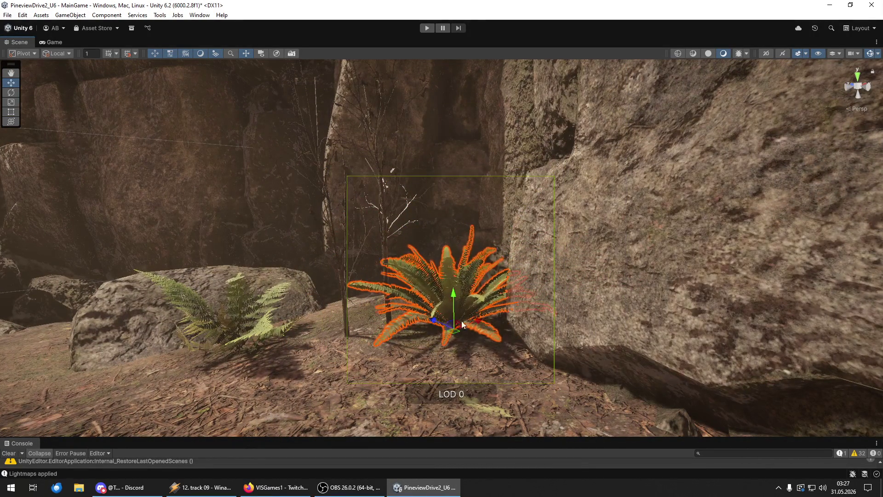
{"action": "mouse_move", "coordinate": [454, 307]}
{"action": "left_mouse_down"}
{"action": "mouse_move", "coordinate": [415, 318]}
{"action": "mouse_move", "coordinate": [541, 316]}
{"action": "mouse_move", "coordinate": [536, 336]}
{"action": "mouse_move", "coordinate": [618, 335]}
{"action": "mouse_move", "coordinate": [607, 315]}
{"action": "mouse_move", "coordinate": [623, 331]}
{"action": "mouse_move", "coordinate": [628, 300]}
{"action": "mouse_move", "coordinate": [611, 323]}
{"action": "mouse_move", "coordinate": [782, 327]}
{"action": "mouse_move", "coordinate": [736, 340]}
{"action": "left_mouse_up"}
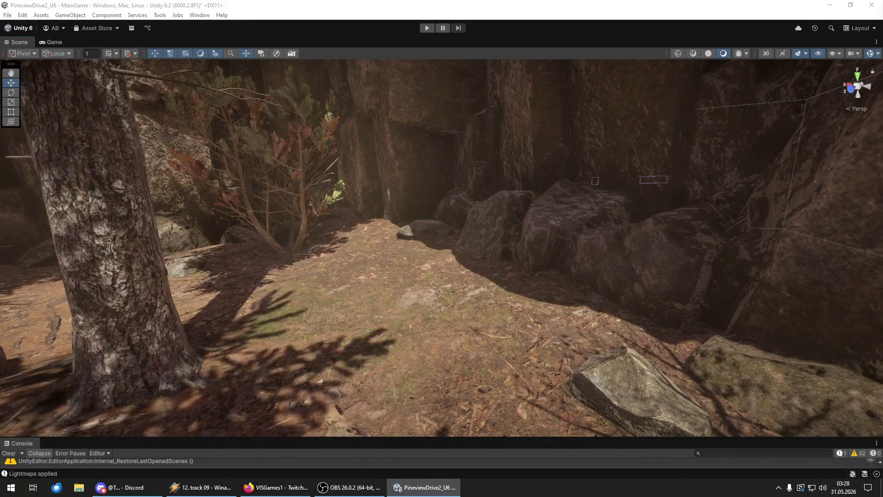
Place a smaller red-stemmed fern on the path.
{"action": "mouse_move", "coordinate": [508, 432]}
{"action": "left_mouse_down"}
{"action": "mouse_move", "coordinate": [517, 322]}
{"action": "mouse_move", "coordinate": [495, 330]}
{"action": "mouse_move", "coordinate": [522, 299]}
{"action": "mouse_move", "coordinate": [517, 293]}
{"action": "mouse_move", "coordinate": [509, 308]}
{"action": "mouse_move", "coordinate": [490, 261]}
{"action": "mouse_move", "coordinate": [478, 281]}
{"action": "mouse_move", "coordinate": [517, 277]}
{"action": "mouse_move", "coordinate": [465, 262]}
{"action": "mouse_move", "coordinate": [431, 268]}
{"action": "left_mouse_up"}
{"action": "key", "text": "e"}
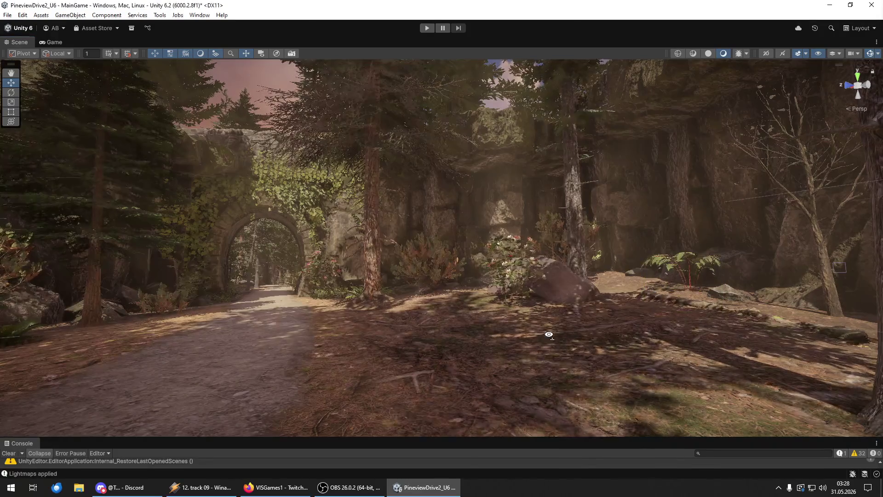
{"action": "key", "text": "w"}
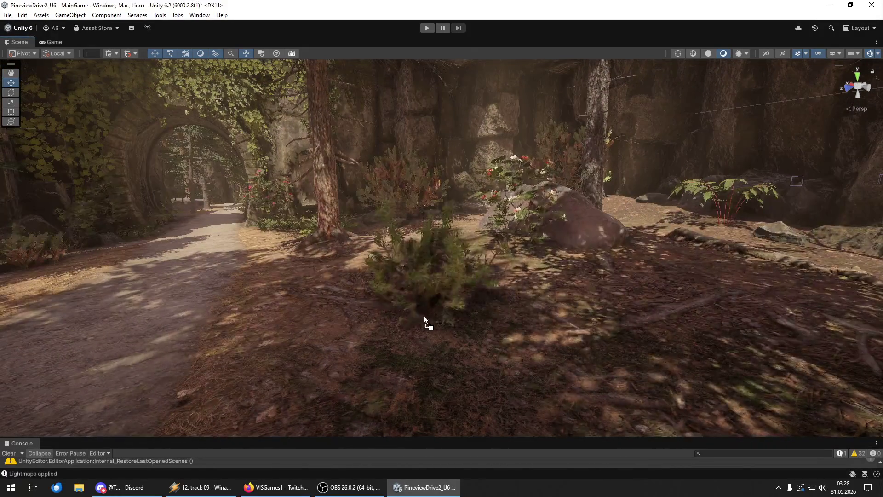
Add another bush near the rocks and rotate it to a new angle.
{"action": "left_click", "coordinate": [448, 324]}
{"action": "mouse_move", "coordinate": [441, 318]}
{"action": "left_mouse_down"}
{"action": "mouse_move", "coordinate": [532, 305]}
{"action": "mouse_move", "coordinate": [680, 312]}
{"action": "left_mouse_up"}
{"action": "mouse_move", "coordinate": [457, 322]}
{"action": "left_mouse_down"}
{"action": "mouse_move", "coordinate": [523, 310]}
{"action": "mouse_move", "coordinate": [539, 294]}
{"action": "mouse_move", "coordinate": [548, 300]}
{"action": "left_mouse_up"}
{"action": "key", "text": "y"}
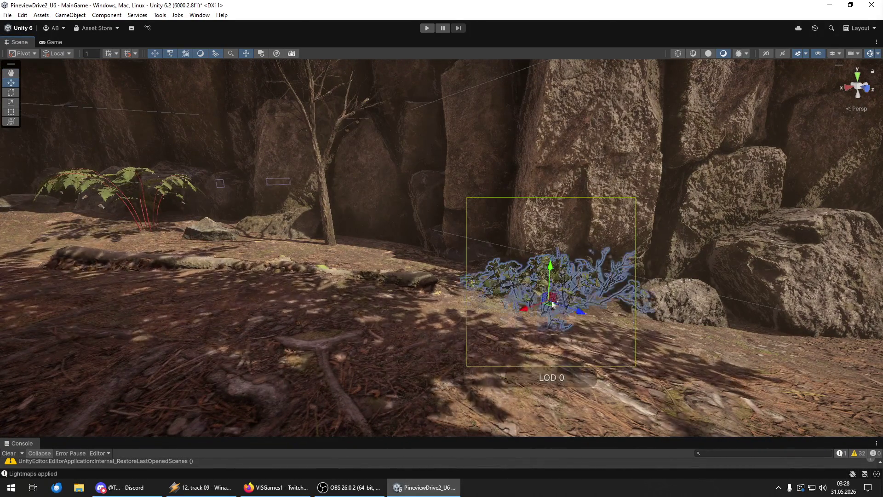
{"action": "mouse_move", "coordinate": [572, 271]}
{"action": "left_mouse_down"}
{"action": "mouse_move", "coordinate": [534, 270]}
{"action": "mouse_move", "coordinate": [419, 316]}
{"action": "mouse_move", "coordinate": [325, 311]}
{"action": "mouse_move", "coordinate": [277, 272]}
{"action": "left_mouse_up"}
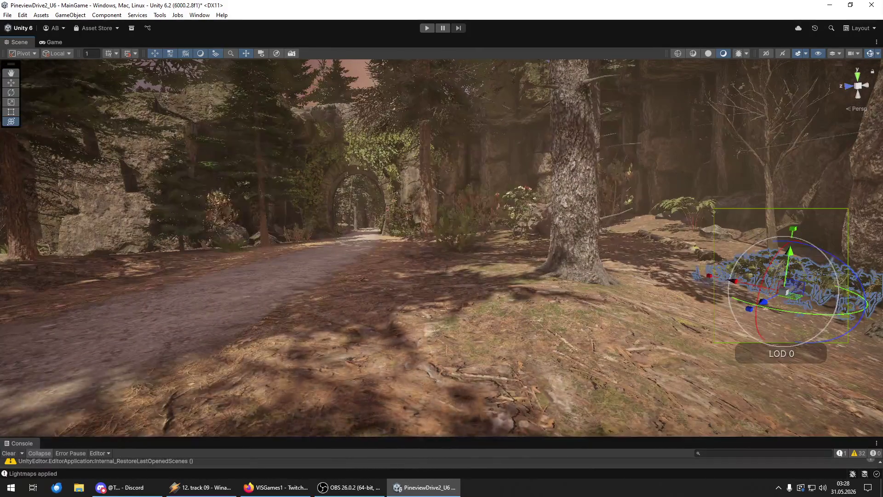
Place a pink-flowering bush and turn it around its vertical axis.
{"action": "mouse_move", "coordinate": [555, 345]}
{"action": "left_mouse_down"}
{"action": "mouse_move", "coordinate": [546, 302]}
{"action": "mouse_move", "coordinate": [571, 299]}
{"action": "mouse_move", "coordinate": [549, 314]}
{"action": "mouse_move", "coordinate": [576, 294]}
{"action": "mouse_move", "coordinate": [575, 318]}
{"action": "left_mouse_up"}
{"action": "key", "text": "f"}
{"action": "key", "text": "e"}
{"action": "mouse_move", "coordinate": [521, 327]}
{"action": "left_mouse_down"}
{"action": "mouse_move", "coordinate": [464, 310]}
{"action": "mouse_move", "coordinate": [492, 354]}
{"action": "mouse_move", "coordinate": [577, 356]}
{"action": "left_mouse_up"}
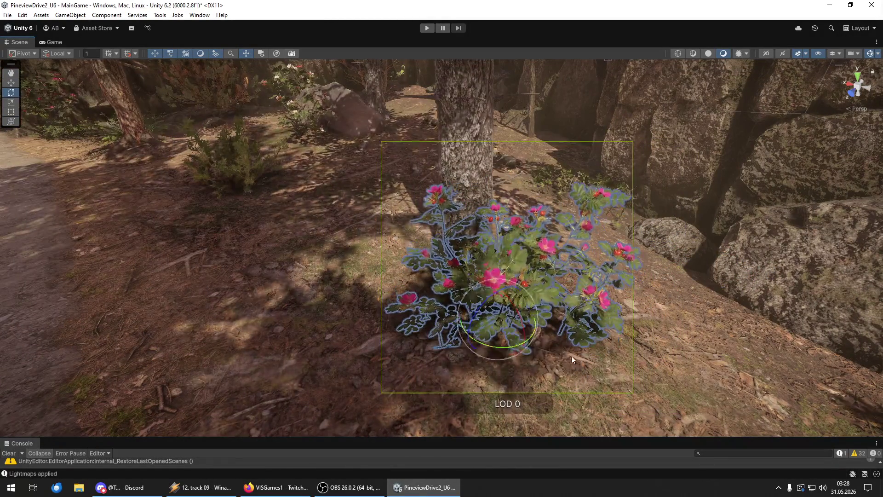
{"action": "key", "text": "w"}
{"action": "mouse_move", "coordinate": [502, 307]}
{"action": "left_mouse_down"}
{"action": "mouse_move", "coordinate": [483, 364]}
{"action": "mouse_move", "coordinate": [479, 296]}
{"action": "mouse_move", "coordinate": [492, 299]}
{"action": "mouse_move", "coordinate": [485, 280]}
{"action": "mouse_move", "coordinate": [832, 306]}
{"action": "mouse_move", "coordinate": [366, 295]}
{"action": "mouse_move", "coordinate": [365, 282]}
{"action": "mouse_move", "coordinate": [467, 315]}
{"action": "mouse_move", "coordinate": [465, 302]}
{"action": "mouse_move", "coordinate": [276, 302]}
{"action": "mouse_move", "coordinate": [405, 343]}
{"action": "left_mouse_up"}
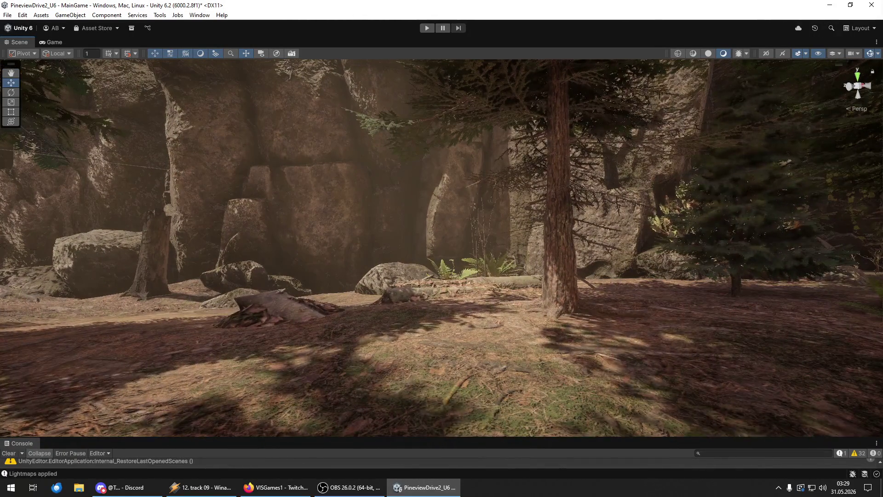
Place a pine bush among the trees and move it closer along the ground.
{"action": "mouse_move", "coordinate": [455, 301]}
{"action": "left_mouse_down"}
{"action": "mouse_move", "coordinate": [611, 339]}
{"action": "mouse_move", "coordinate": [601, 364]}
{"action": "mouse_move", "coordinate": [653, 368]}
{"action": "left_mouse_up"}
{"action": "mouse_move", "coordinate": [531, 355]}
{"action": "left_mouse_down"}
{"action": "mouse_move", "coordinate": [516, 332]}
{"action": "mouse_move", "coordinate": [520, 321]}
{"action": "mouse_move", "coordinate": [440, 298]}
{"action": "mouse_move", "coordinate": [437, 305]}
{"action": "left_mouse_up"}
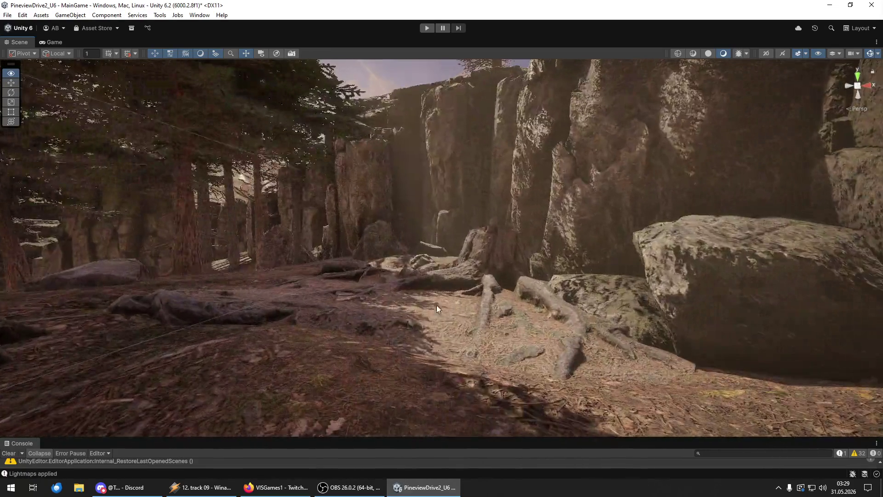
{"action": "mouse_move", "coordinate": [547, 321]}
{"action": "left_mouse_down"}
{"action": "mouse_move", "coordinate": [452, 321]}
{"action": "mouse_move", "coordinate": [399, 296]}
{"action": "mouse_move", "coordinate": [489, 315]}
{"action": "mouse_move", "coordinate": [641, 315]}
{"action": "mouse_move", "coordinate": [709, 332]}
{"action": "left_mouse_up"}
{"action": "key", "text": "f"}
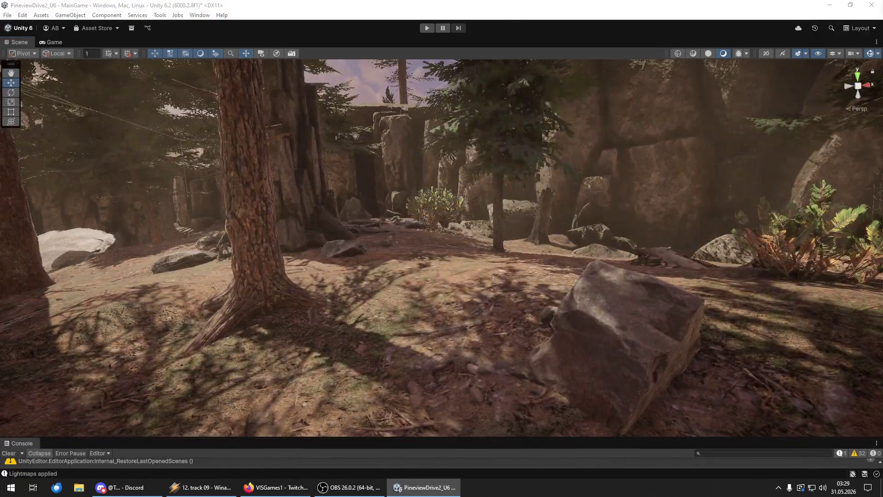
{"action": "mouse_move", "coordinate": [404, 324]}
{"action": "left_mouse_down"}
{"action": "mouse_move", "coordinate": [492, 325]}
{"action": "mouse_move", "coordinate": [414, 306]}
{"action": "mouse_move", "coordinate": [384, 321]}
{"action": "mouse_move", "coordinate": [406, 309]}
{"action": "mouse_move", "coordinate": [479, 310]}
{"action": "mouse_move", "coordinate": [479, 321]}
{"action": "left_mouse_up"}
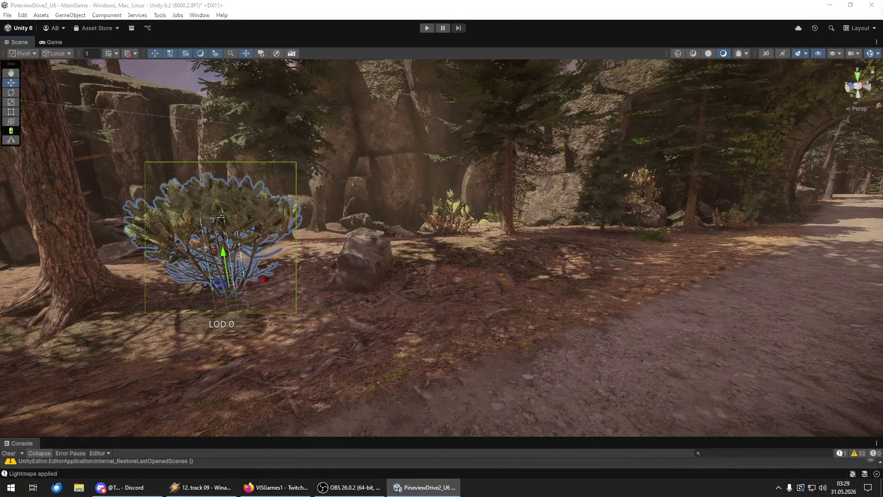
Add a leafy sapling in front of the big trunk beside the rocks and enlarge it.
{"action": "mouse_move", "coordinate": [484, 339]}
{"action": "left_mouse_down"}
{"action": "mouse_move", "coordinate": [410, 323]}
{"action": "mouse_move", "coordinate": [362, 289]}
{"action": "left_mouse_up"}
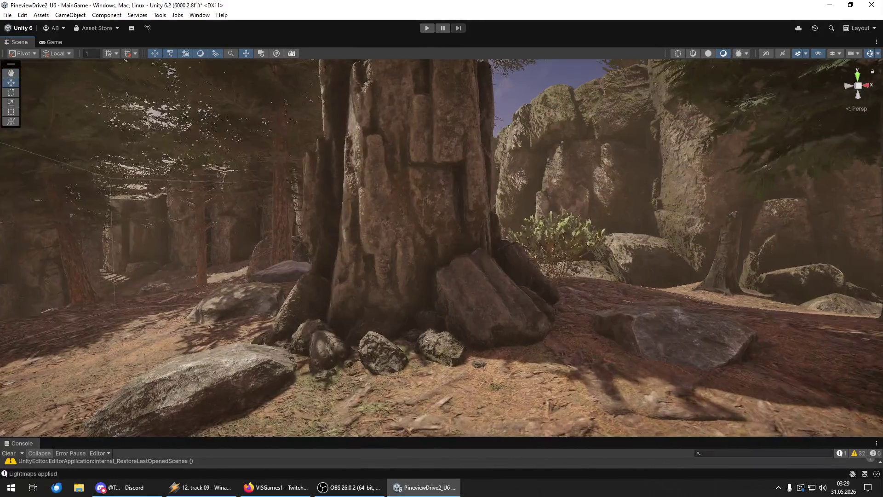
{"action": "mouse_move", "coordinate": [451, 374]}
{"action": "left_mouse_down"}
{"action": "mouse_move", "coordinate": [417, 377]}
{"action": "mouse_move", "coordinate": [418, 392]}
{"action": "left_mouse_up"}
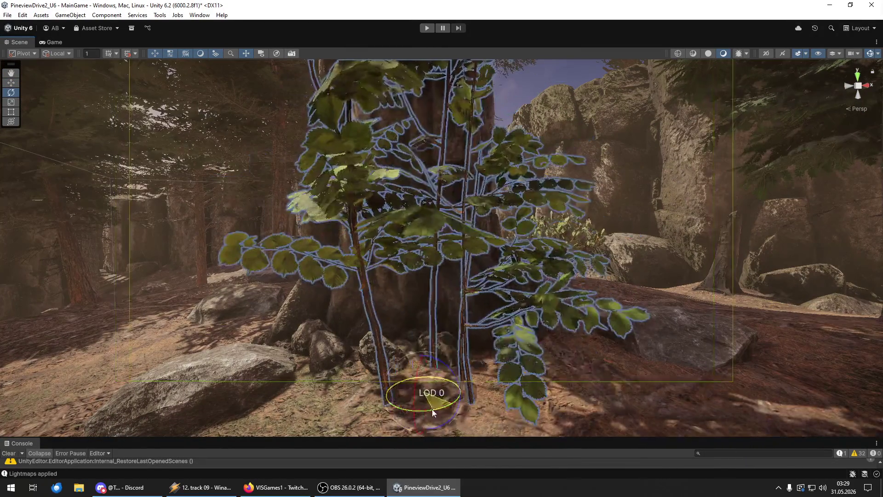
{"action": "left_click_drag", "start_coordinate": [429, 374], "coordinate": [539, 366]}
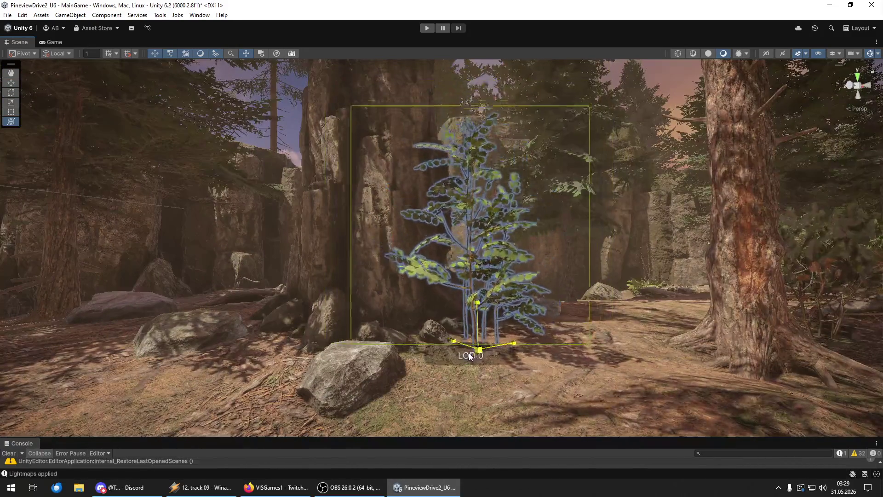
{"action": "mouse_move", "coordinate": [468, 353]}
{"action": "left_mouse_down"}
{"action": "mouse_move", "coordinate": [649, 404]}
{"action": "mouse_move", "coordinate": [705, 388]}
{"action": "mouse_move", "coordinate": [779, 402]}
{"action": "mouse_move", "coordinate": [809, 423]}
{"action": "left_mouse_up"}
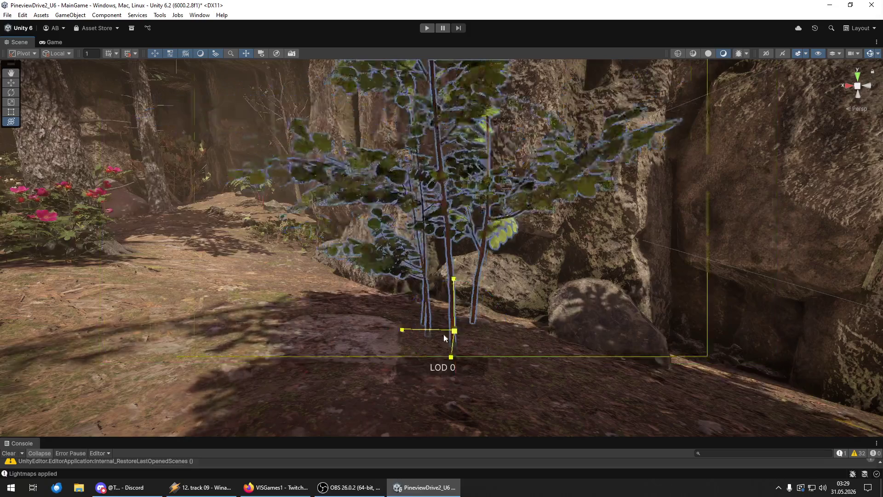
{"action": "mouse_move", "coordinate": [438, 340]}
{"action": "left_mouse_down"}
{"action": "mouse_move", "coordinate": [464, 309]}
{"action": "mouse_move", "coordinate": [508, 351]}
{"action": "mouse_move", "coordinate": [518, 336]}
{"action": "mouse_move", "coordinate": [548, 402]}
{"action": "mouse_move", "coordinate": [542, 420]}
{"action": "mouse_move", "coordinate": [540, 396]}
{"action": "mouse_move", "coordinate": [542, 409]}
{"action": "left_mouse_up"}
{"action": "key", "text": "w"}
{"action": "scroll", "coordinate": [518, 336], "scroll_direction": "up", "scroll_amount": 3}
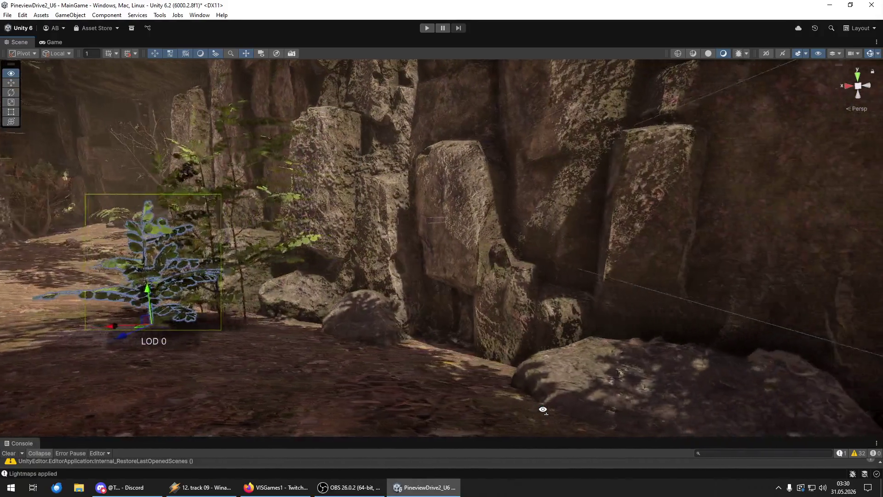
Shrink the bush in the middle of the view.
{"action": "scroll", "coordinate": [542, 409], "scroll_direction": "up", "scroll_amount": 3}
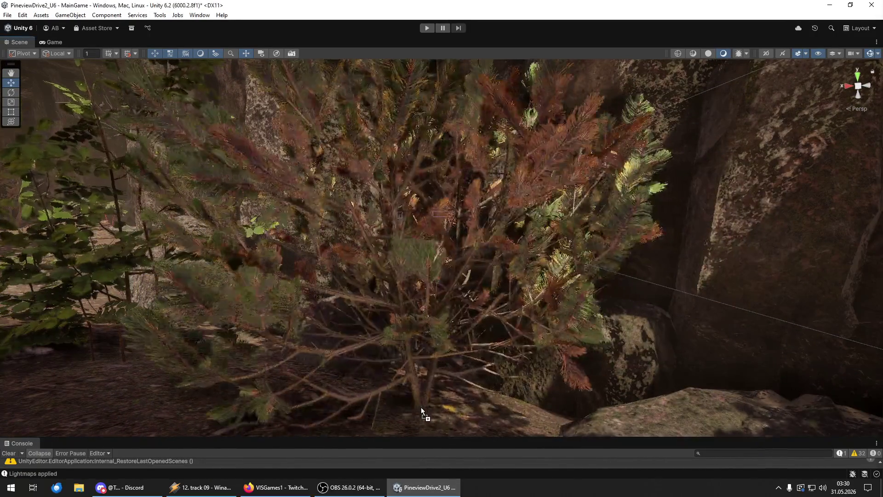
{"action": "left_click", "coordinate": [420, 407]}
{"action": "key", "text": "y"}
{"action": "left_click_drag", "start_coordinate": [411, 415], "coordinate": [411, 404]}
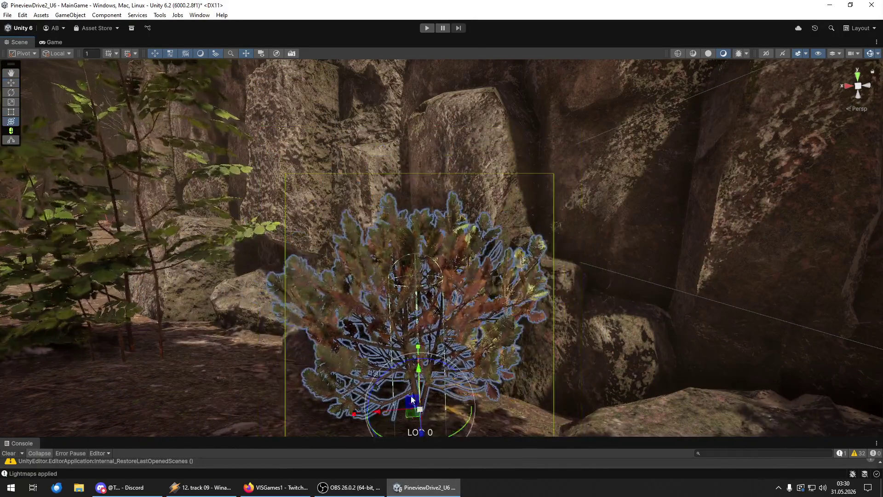
{"action": "scroll", "coordinate": [420, 375], "scroll_direction": "down", "scroll_amount": 5}
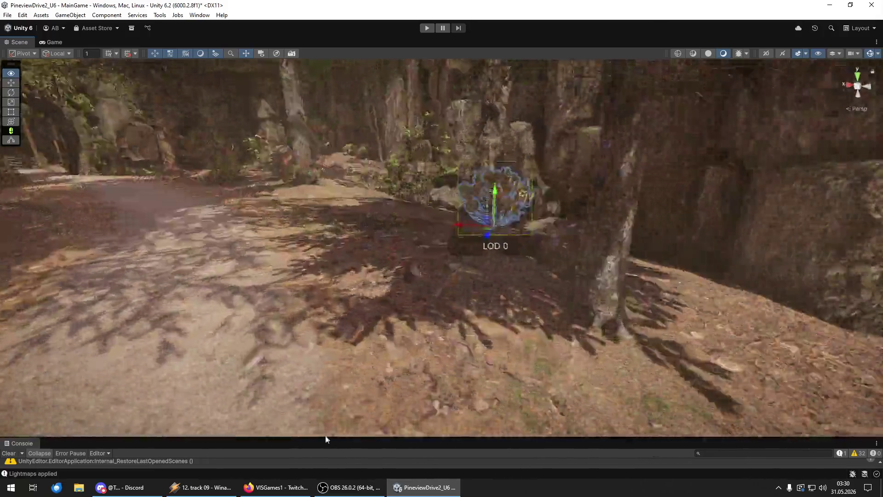
{"action": "mouse_move", "coordinate": [325, 439]}
{"action": "left_mouse_down"}
{"action": "mouse_move", "coordinate": [188, 388]}
{"action": "mouse_move", "coordinate": [730, 391]}
{"action": "mouse_move", "coordinate": [622, 396]}
{"action": "mouse_move", "coordinate": [605, 386]}
{"action": "mouse_move", "coordinate": [613, 380]}
{"action": "mouse_move", "coordinate": [651, 391]}
{"action": "mouse_move", "coordinate": [712, 382]}
{"action": "mouse_move", "coordinate": [705, 394]}
{"action": "mouse_move", "coordinate": [595, 404]}
{"action": "mouse_move", "coordinate": [290, 210]}
{"action": "left_mouse_up"}
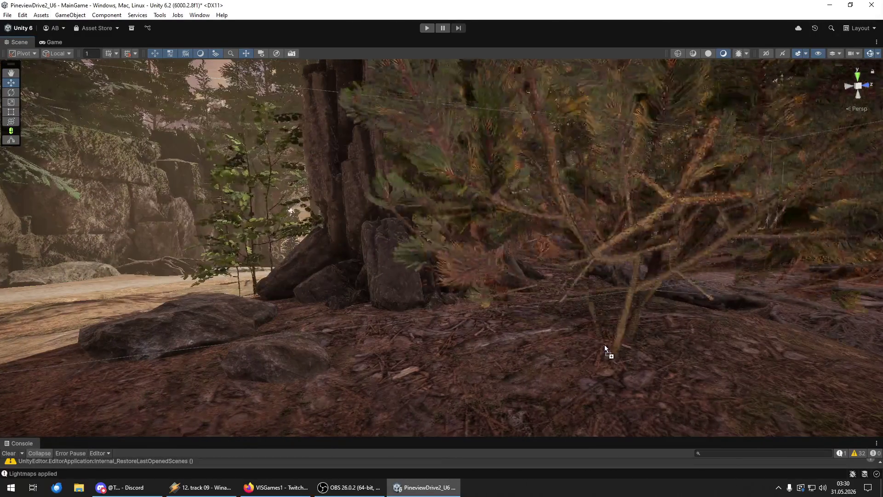
Place a pine, a fern and a bush by the rock wall.
{"action": "mouse_move", "coordinate": [571, 352]}
{"action": "left_mouse_down"}
{"action": "mouse_move", "coordinate": [559, 351]}
{"action": "mouse_move", "coordinate": [593, 343]}
{"action": "mouse_move", "coordinate": [587, 353]}
{"action": "mouse_move", "coordinate": [542, 331]}
{"action": "mouse_move", "coordinate": [554, 361]}
{"action": "left_mouse_up"}
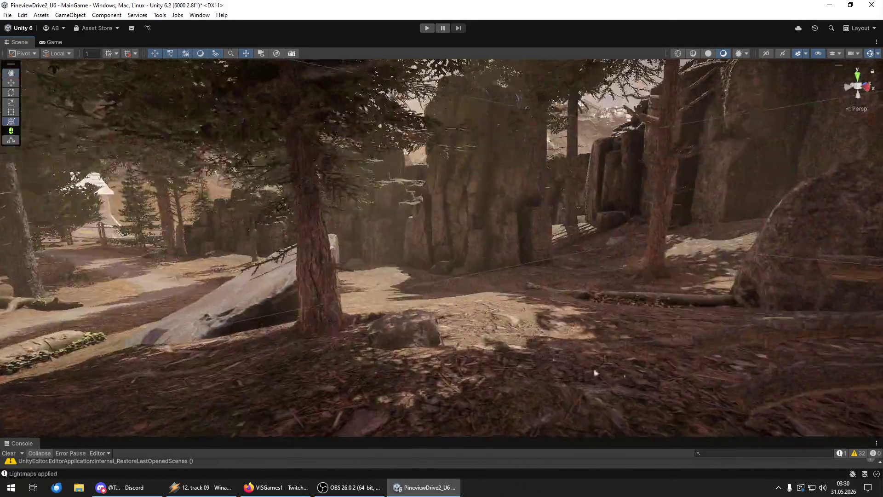
{"action": "mouse_move", "coordinate": [291, 379]}
{"action": "left_mouse_down"}
{"action": "mouse_move", "coordinate": [307, 361]}
{"action": "mouse_move", "coordinate": [358, 349]}
{"action": "mouse_move", "coordinate": [438, 371]}
{"action": "mouse_move", "coordinate": [258, 405]}
{"action": "left_mouse_up"}
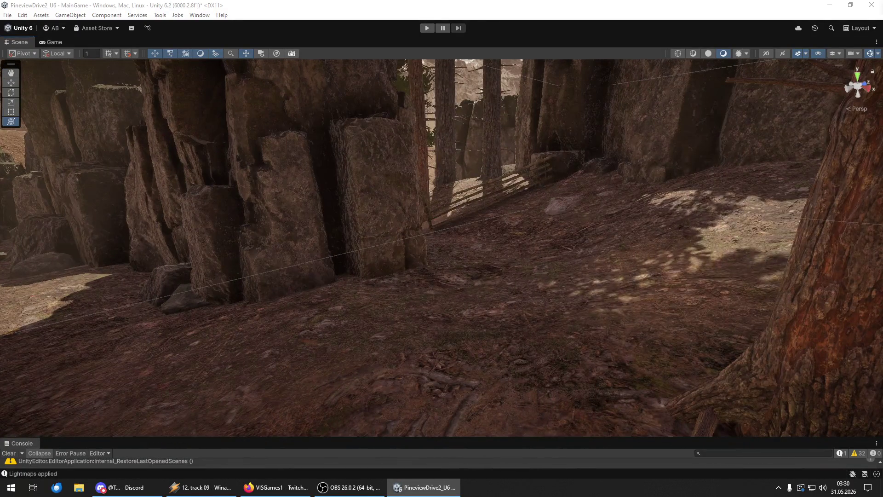
{"action": "left_click_drag", "start_coordinate": [670, 403], "coordinate": [354, 330]}
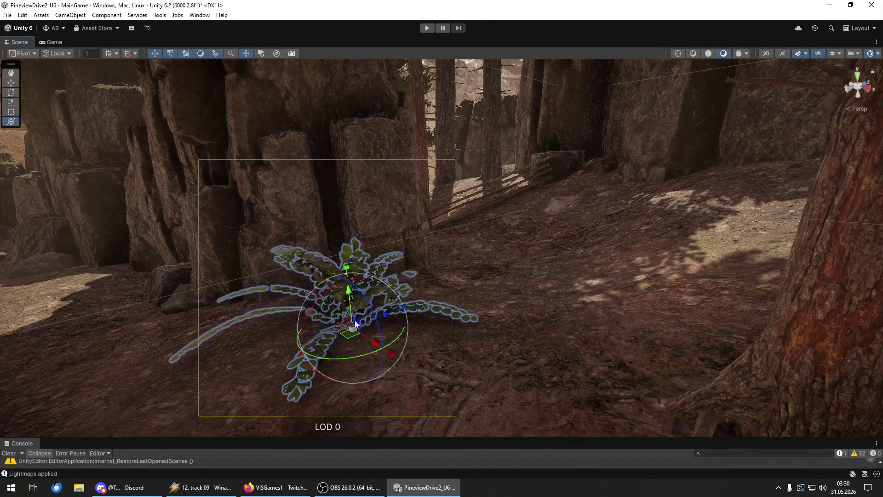
{"action": "mouse_move", "coordinate": [346, 295]}
{"action": "left_mouse_down"}
{"action": "mouse_move", "coordinate": [465, 321]}
{"action": "mouse_move", "coordinate": [476, 289]}
{"action": "left_mouse_up"}
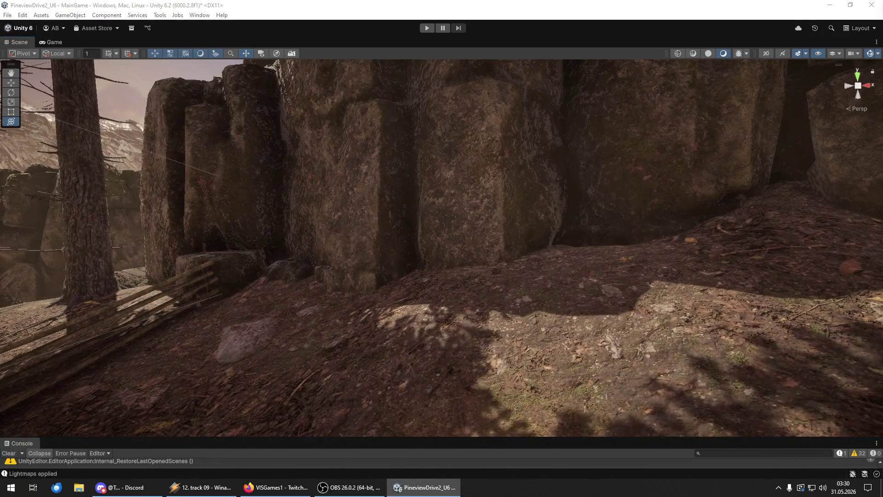
{"action": "mouse_move", "coordinate": [577, 275]}
{"action": "left_mouse_down"}
{"action": "mouse_move", "coordinate": [569, 287]}
{"action": "mouse_move", "coordinate": [630, 288]}
{"action": "left_mouse_up"}
{"action": "scroll", "coordinate": [568, 265], "scroll_direction": "down", "scroll_amount": 5}
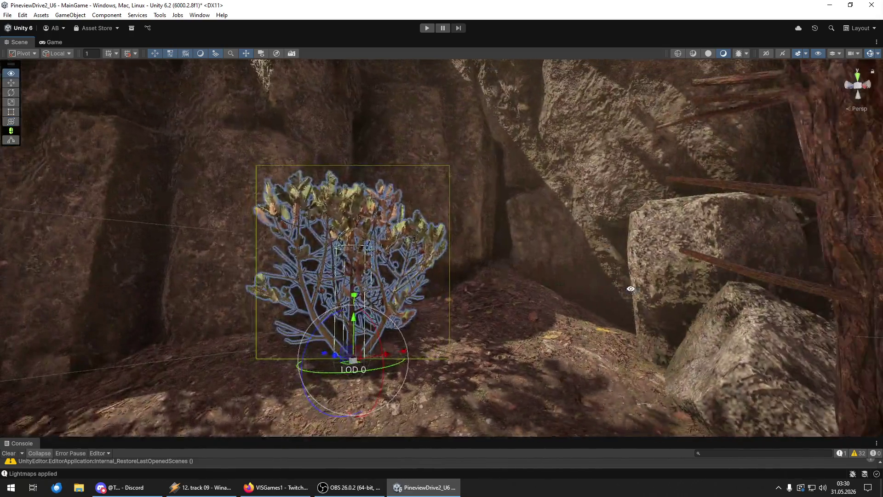
{"action": "key", "text": "shift+d"}
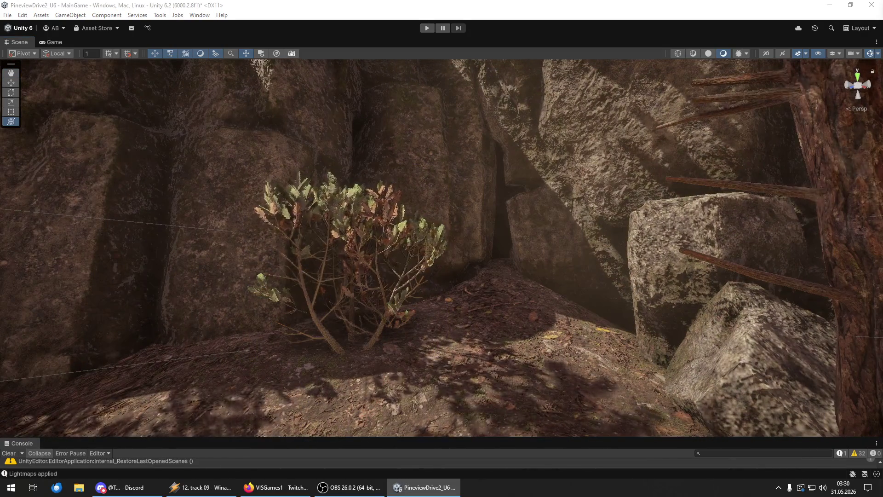
Add red-flowered bushes at the rock's base and a white-flowered bush turned to a new angle.
{"action": "mouse_move", "coordinate": [0, 276]}
{"action": "left_mouse_down"}
{"action": "mouse_move", "coordinate": [526, 297]}
{"action": "mouse_move", "coordinate": [514, 307]}
{"action": "mouse_move", "coordinate": [294, 311]}
{"action": "mouse_move", "coordinate": [354, 331]}
{"action": "mouse_move", "coordinate": [496, 343]}
{"action": "mouse_move", "coordinate": [444, 347]}
{"action": "left_mouse_up"}
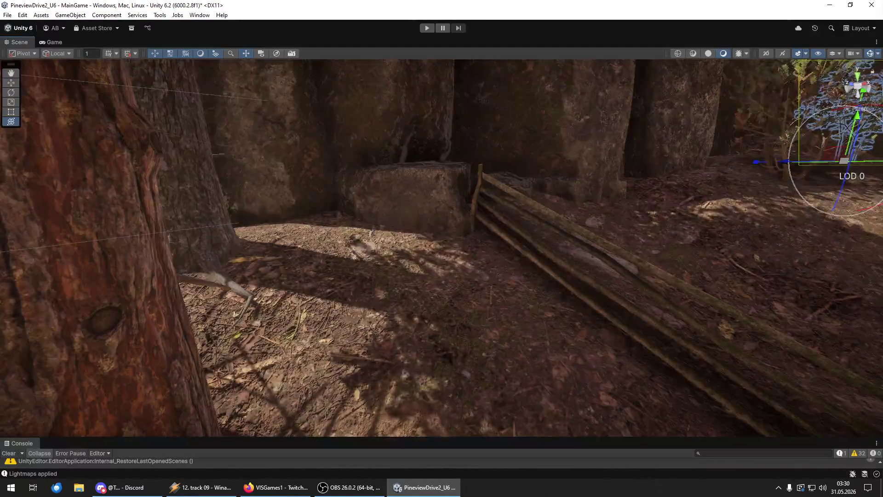
{"action": "mouse_move", "coordinate": [0, 294]}
{"action": "left_mouse_down"}
{"action": "mouse_move", "coordinate": [440, 294]}
{"action": "mouse_move", "coordinate": [426, 255]}
{"action": "mouse_move", "coordinate": [434, 300]}
{"action": "mouse_move", "coordinate": [546, 344]}
{"action": "left_mouse_up"}
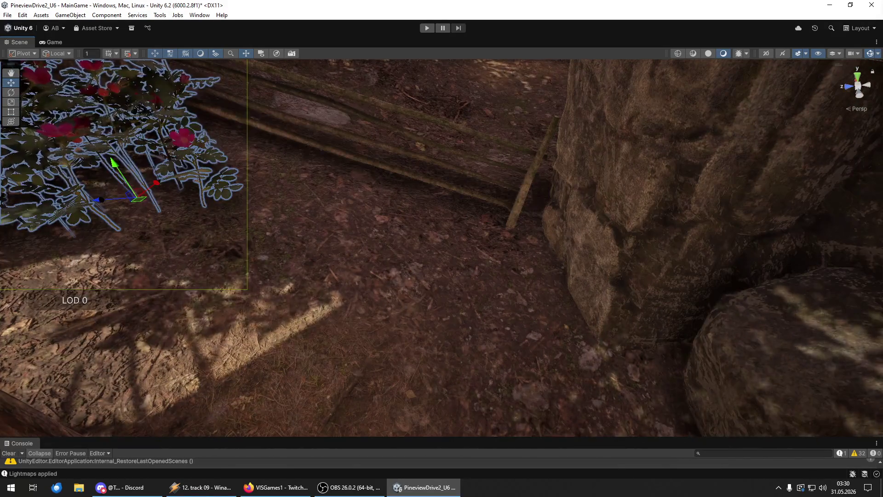
{"action": "mouse_move", "coordinate": [470, 315]}
{"action": "left_mouse_down"}
{"action": "mouse_move", "coordinate": [416, 275]}
{"action": "mouse_move", "coordinate": [438, 256]}
{"action": "mouse_move", "coordinate": [436, 267]}
{"action": "mouse_move", "coordinate": [467, 266]}
{"action": "mouse_move", "coordinate": [444, 294]}
{"action": "mouse_move", "coordinate": [456, 270]}
{"action": "mouse_move", "coordinate": [398, 241]}
{"action": "mouse_move", "coordinate": [363, 239]}
{"action": "left_mouse_up"}
{"action": "key", "text": "e"}
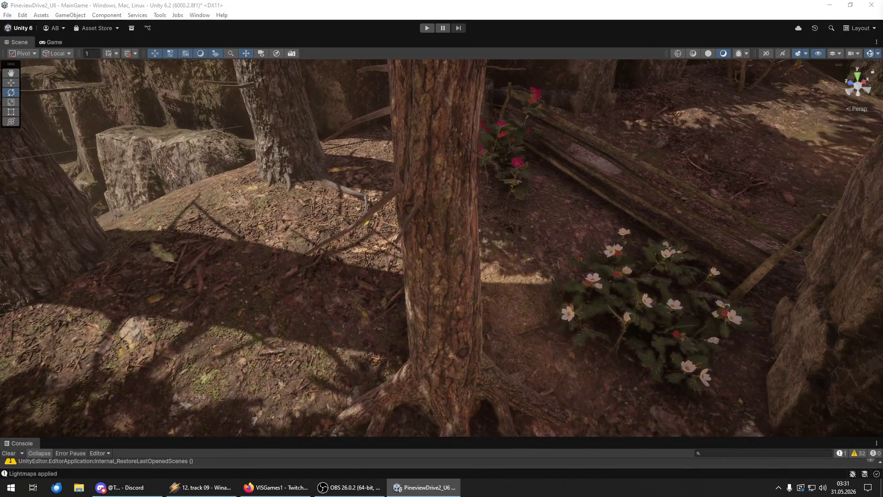
Place a flowering bush in front of the tree and a green shrub on the left.
{"action": "mouse_move", "coordinate": [0, 322]}
{"action": "left_mouse_down"}
{"action": "mouse_move", "coordinate": [367, 355]}
{"action": "mouse_move", "coordinate": [347, 362]}
{"action": "mouse_move", "coordinate": [345, 344]}
{"action": "mouse_move", "coordinate": [317, 339]}
{"action": "left_mouse_up"}
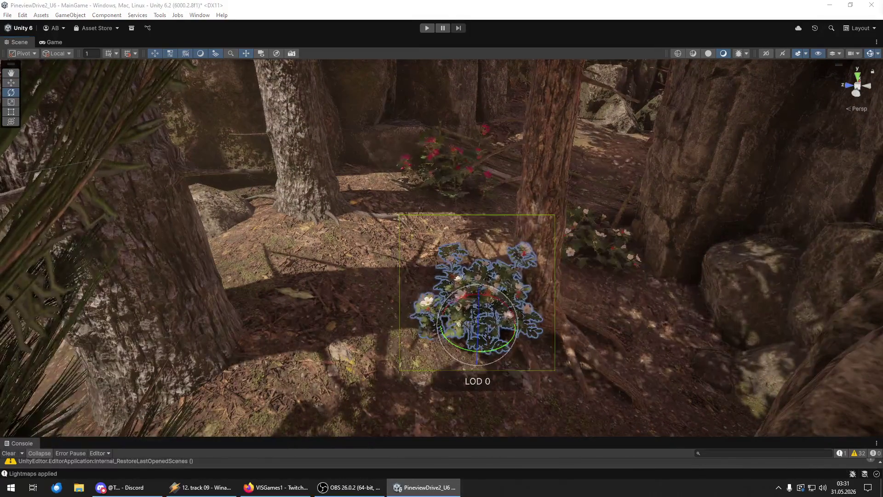
{"action": "mouse_move", "coordinate": [0, 322]}
{"action": "left_mouse_down"}
{"action": "mouse_move", "coordinate": [258, 313]}
{"action": "mouse_move", "coordinate": [288, 256]}
{"action": "mouse_move", "coordinate": [331, 271]}
{"action": "left_mouse_up"}
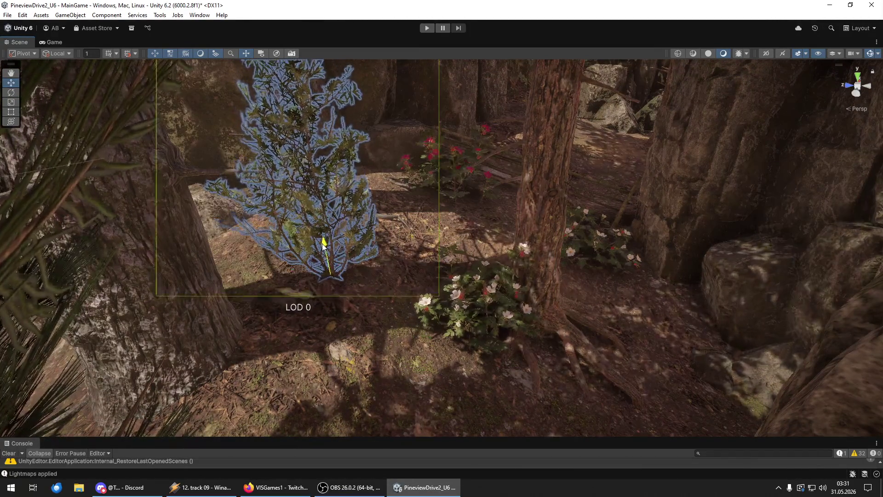
{"action": "left_click_drag", "start_coordinate": [322, 239], "coordinate": [381, 239]}
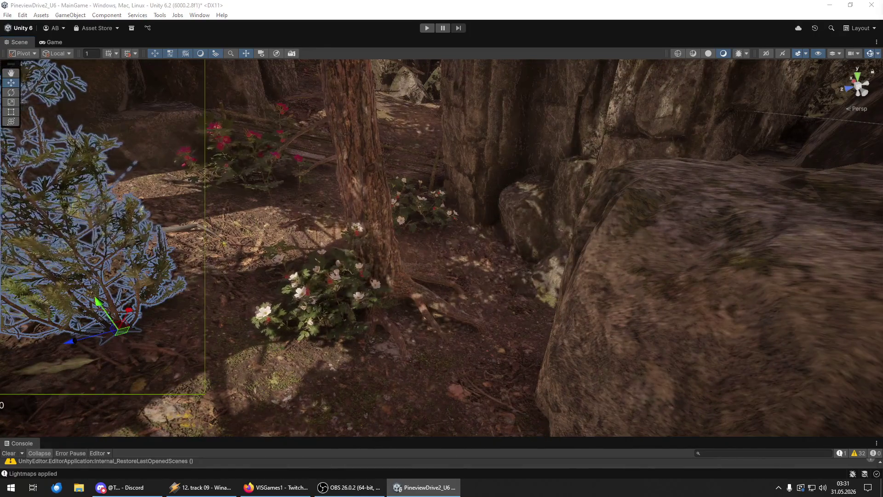
Replace a misplaced fern with one placed on the ground.
{"action": "mouse_move", "coordinate": [0, 382]}
{"action": "left_mouse_down"}
{"action": "mouse_move", "coordinate": [469, 381]}
{"action": "mouse_move", "coordinate": [460, 388]}
{"action": "mouse_move", "coordinate": [282, 282]}
{"action": "mouse_move", "coordinate": [16, 269]}
{"action": "left_mouse_up"}
{"action": "key", "text": "Delete"}
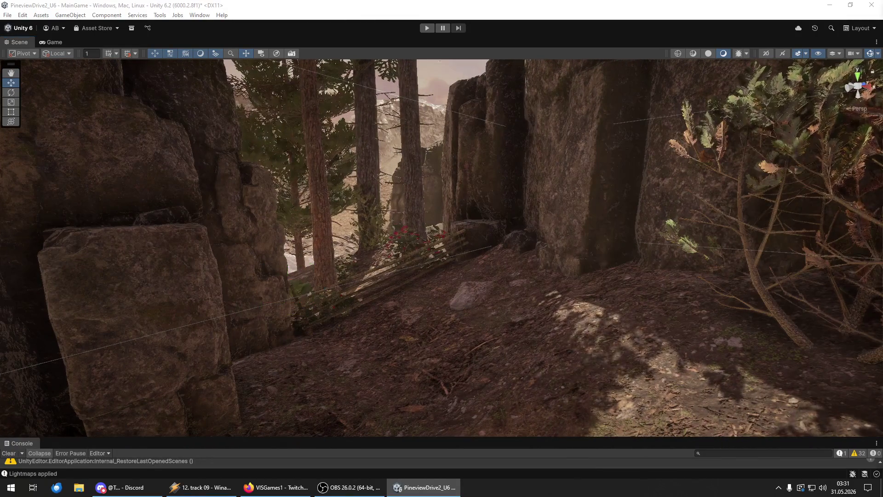
{"action": "mouse_move", "coordinate": [616, 363]}
{"action": "left_mouse_down"}
{"action": "mouse_move", "coordinate": [556, 312]}
{"action": "mouse_move", "coordinate": [517, 312]}
{"action": "left_mouse_up"}
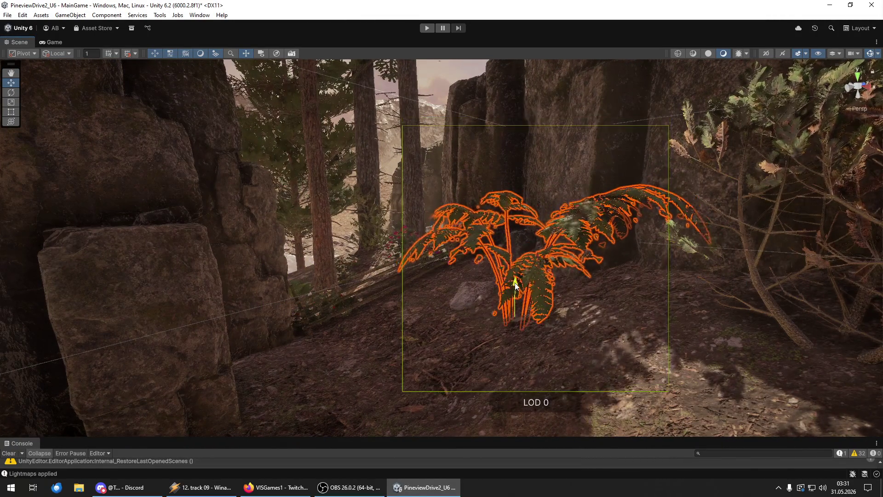
{"action": "mouse_move", "coordinate": [506, 341]}
{"action": "left_mouse_down"}
{"action": "mouse_move", "coordinate": [502, 318]}
{"action": "mouse_move", "coordinate": [591, 337]}
{"action": "mouse_move", "coordinate": [755, 332]}
{"action": "mouse_move", "coordinate": [723, 324]}
{"action": "left_mouse_up"}
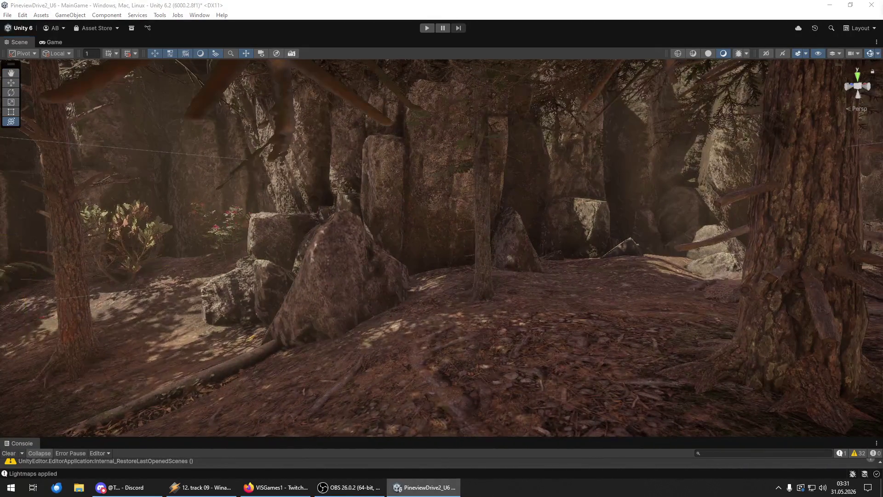
{"action": "left_click", "coordinate": [422, 330]}
{"action": "mouse_move", "coordinate": [418, 297]}
{"action": "left_mouse_down"}
{"action": "mouse_move", "coordinate": [493, 325]}
{"action": "mouse_move", "coordinate": [534, 310]}
{"action": "left_mouse_up"}
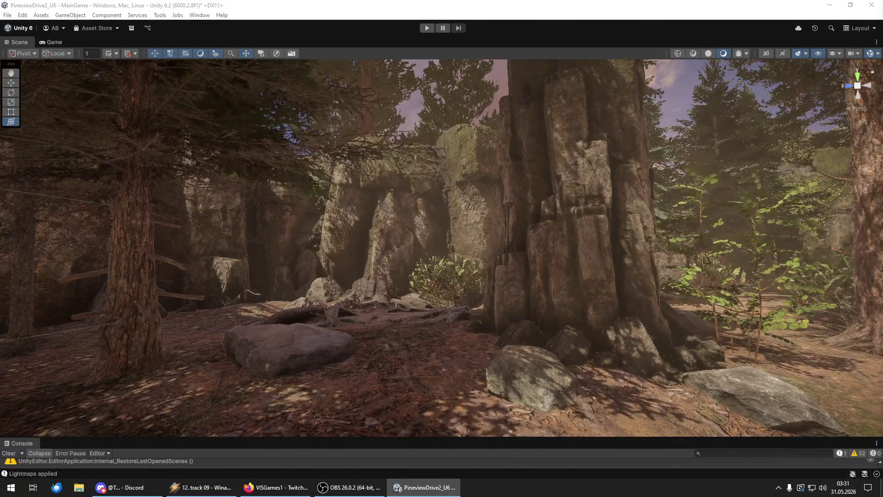
Place a larger red-berried bush beside the tree along the forest path.
{"action": "left_click", "coordinate": [453, 358]}
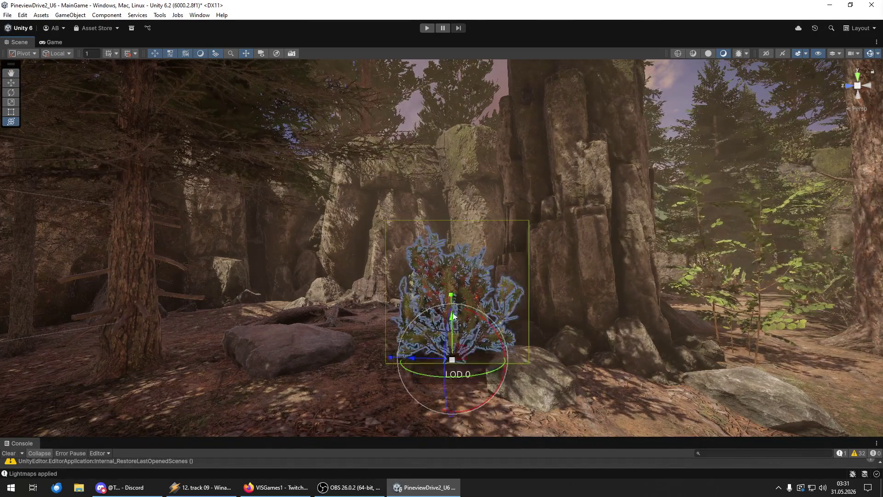
{"action": "mouse_move", "coordinate": [455, 314]}
{"action": "left_mouse_down"}
{"action": "mouse_move", "coordinate": [533, 363]}
{"action": "mouse_move", "coordinate": [603, 335]}
{"action": "left_mouse_up"}
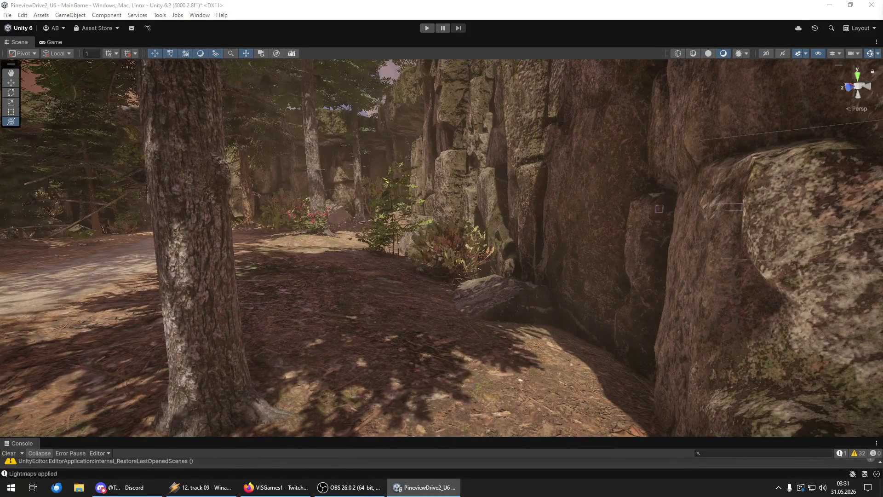
{"action": "left_click", "coordinate": [278, 306]}
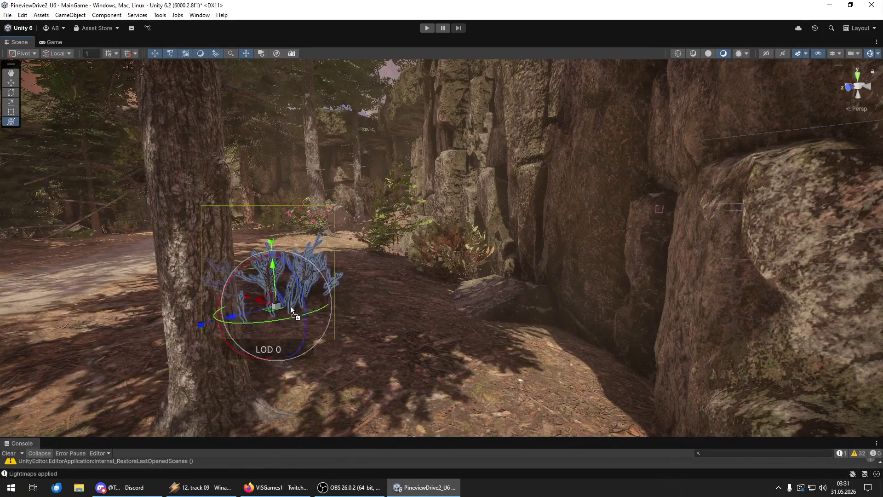
{"action": "left_click_drag", "start_coordinate": [272, 270], "coordinate": [314, 292]}
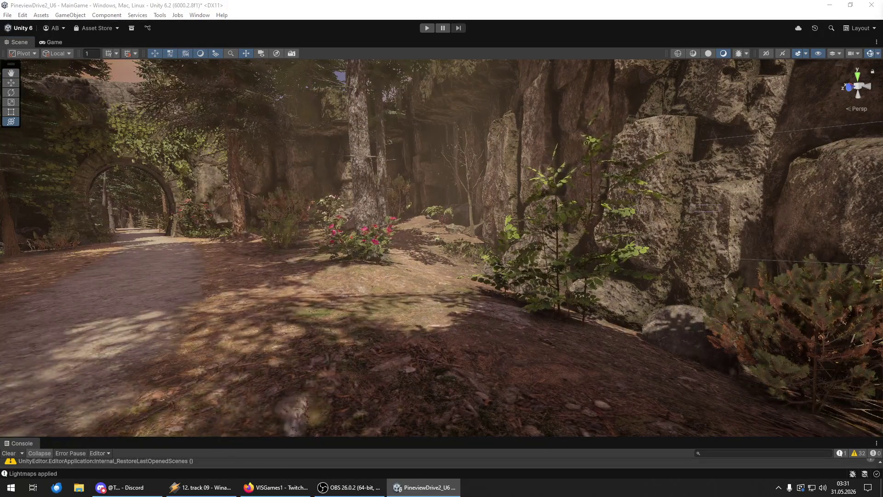
Add a brown bush beside the path.
{"action": "left_click", "coordinate": [396, 349]}
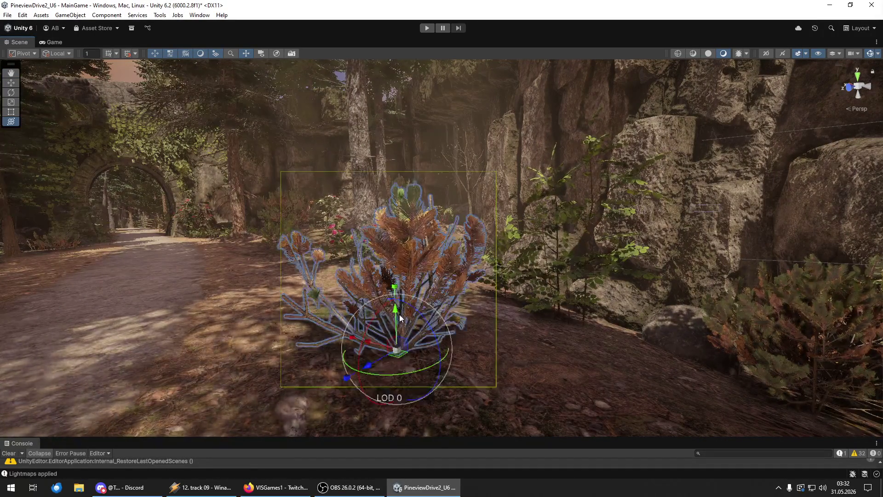
{"action": "left_click_drag", "start_coordinate": [398, 321], "coordinate": [658, 335]}
{"action": "key", "text": "f"}
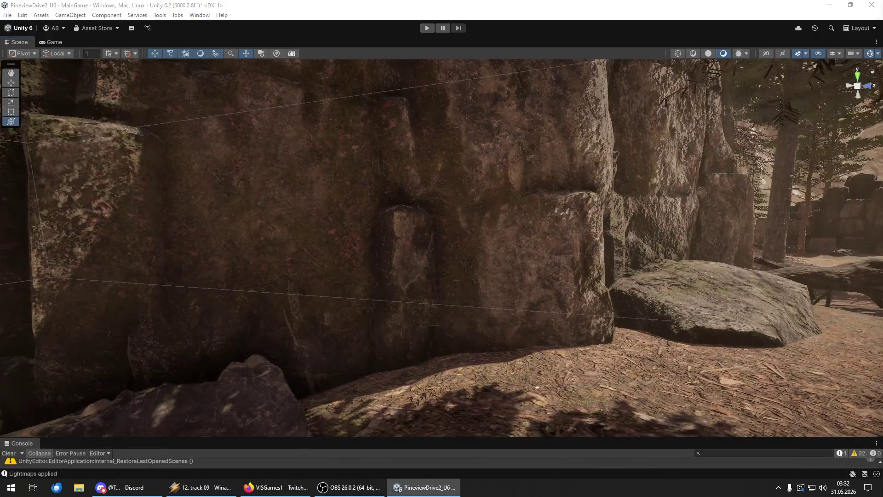
{"action": "left_click_drag", "start_coordinate": [712, 359], "coordinate": [800, 360]}
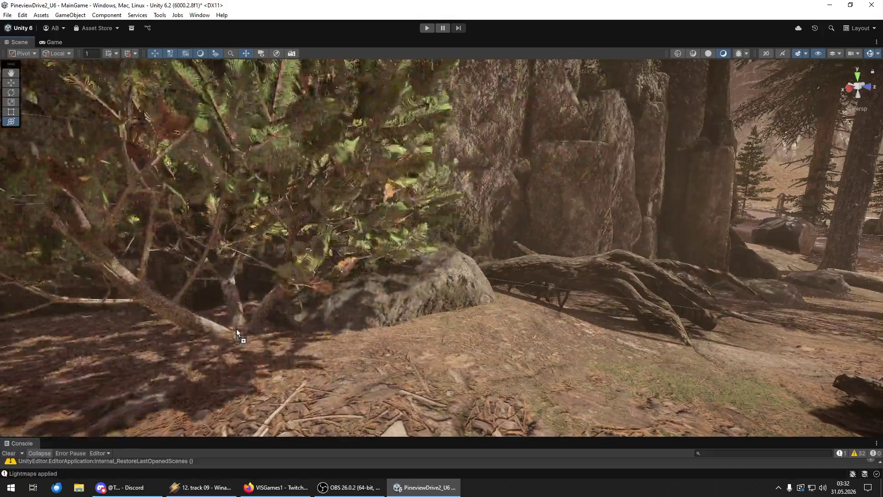
Place a pine bush in front of the rock, nudge it closer, and fly onto the path.
{"action": "left_click", "coordinate": [232, 334]}
{"action": "key", "text": "f"}
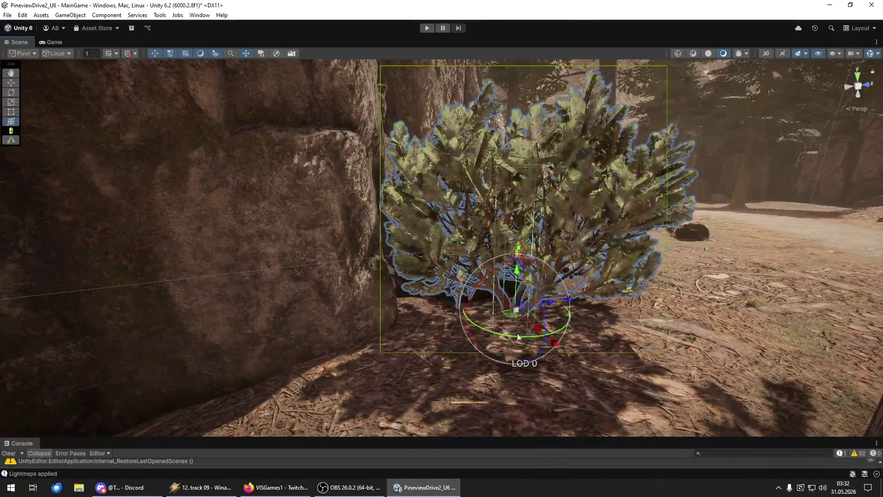
{"action": "mouse_move", "coordinate": [550, 308]}
{"action": "left_mouse_down"}
{"action": "mouse_move", "coordinate": [567, 307]}
{"action": "mouse_move", "coordinate": [569, 325]}
{"action": "left_mouse_up"}
{"action": "right_click", "coordinate": [568, 325]}
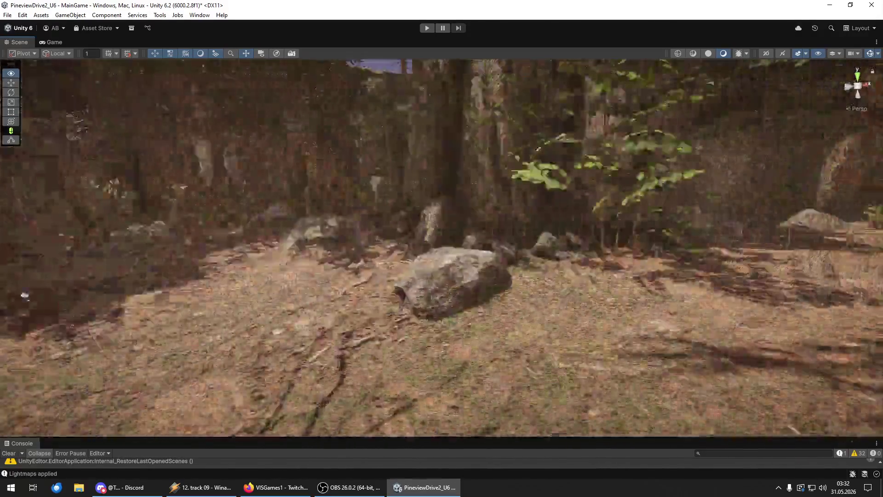
{"action": "key", "text": "w"}
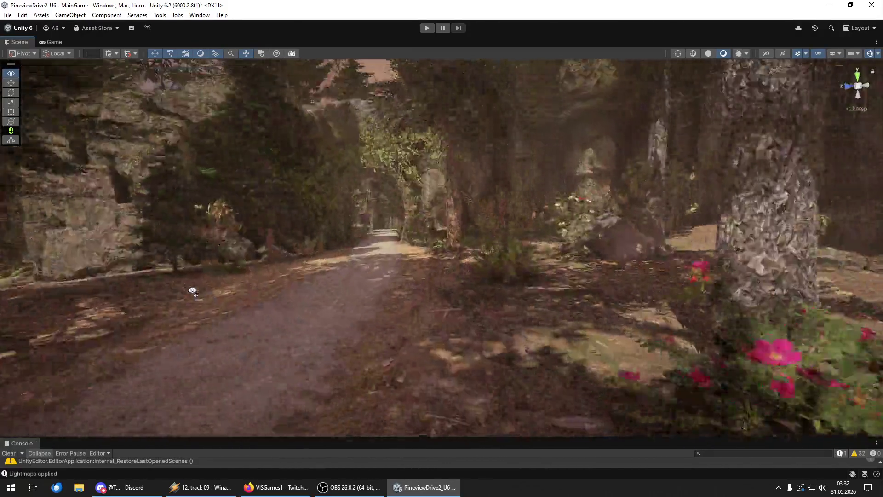
{"action": "mouse_move", "coordinate": [192, 290]}
{"action": "left_mouse_down"}
{"action": "mouse_move", "coordinate": [154, 276]}
{"action": "mouse_move", "coordinate": [734, 292]}
{"action": "mouse_move", "coordinate": [37, 205]}
{"action": "left_mouse_up"}
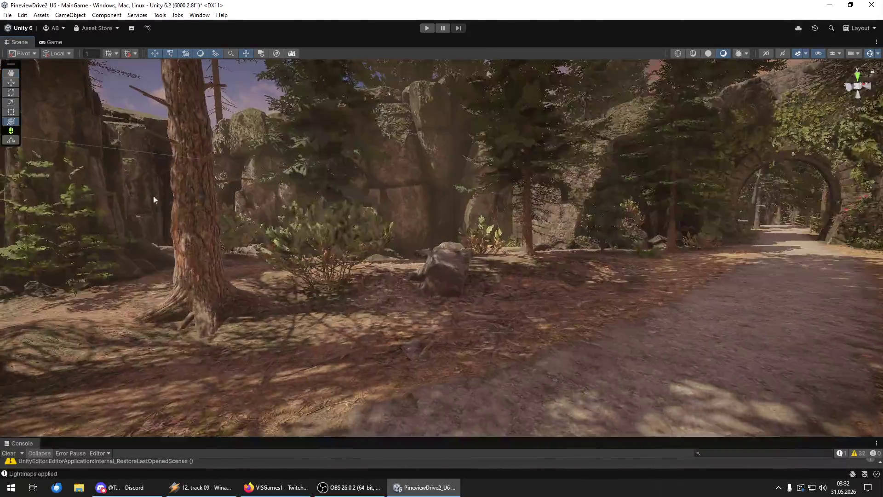
{"action": "mouse_move", "coordinate": [317, 251]}
{"action": "left_mouse_down"}
{"action": "mouse_move", "coordinate": [366, 238]}
{"action": "mouse_move", "coordinate": [532, 258]}
{"action": "mouse_move", "coordinate": [506, 276]}
{"action": "mouse_move", "coordinate": [498, 303]}
{"action": "mouse_move", "coordinate": [476, 276]}
{"action": "left_mouse_up"}
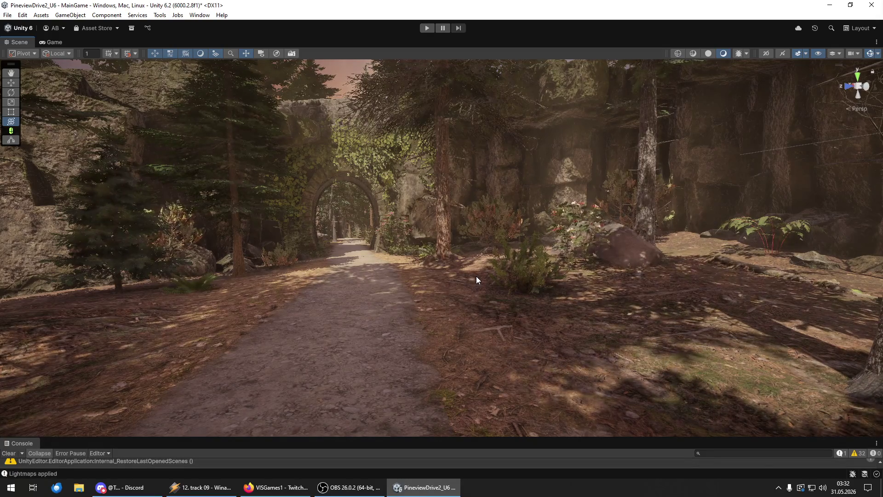
{"action": "key", "text": "w"}
{"action": "key", "text": "s"}
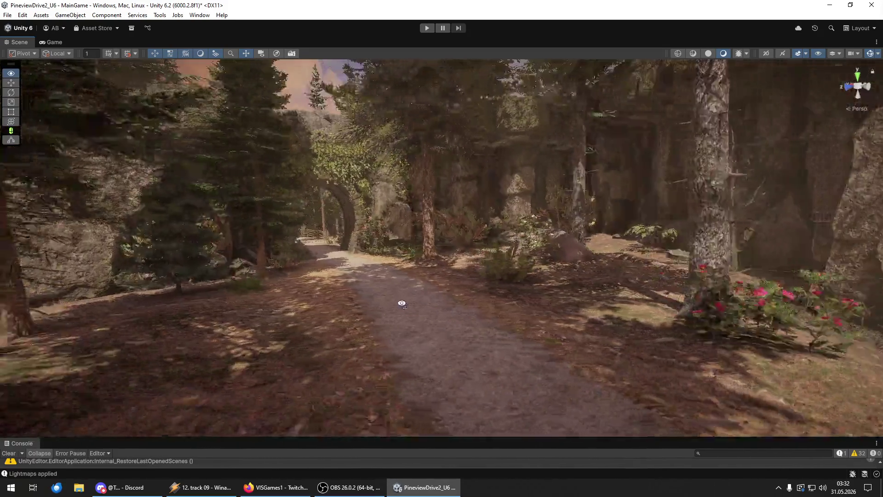
{"action": "key", "text": "s"}
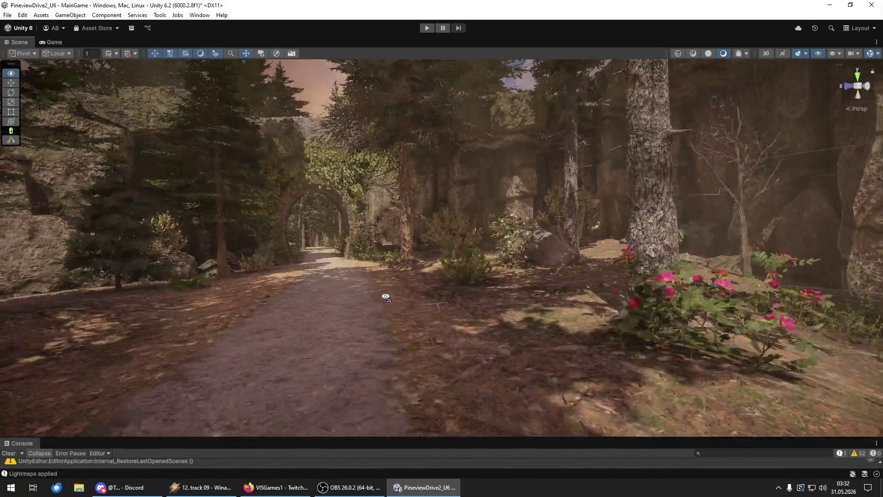
{"action": "key", "text": "s"}
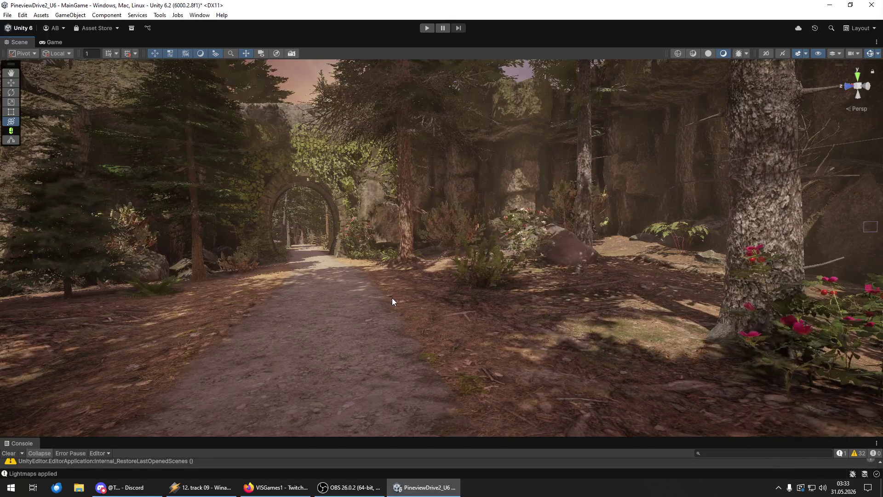
{"action": "mouse_move", "coordinate": [327, 291]}
{"action": "left_mouse_down"}
{"action": "mouse_move", "coordinate": [486, 166]}
{"action": "mouse_move", "coordinate": [460, 138]}
{"action": "mouse_move", "coordinate": [321, 276]}
{"action": "mouse_move", "coordinate": [276, 275]}
{"action": "left_mouse_up"}
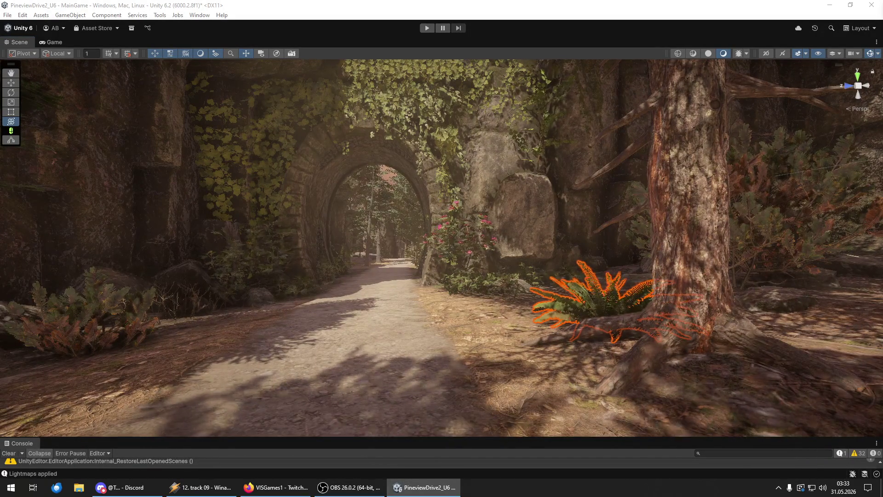
{"action": "mouse_move", "coordinate": [741, 261]}
{"action": "left_mouse_down"}
{"action": "mouse_move", "coordinate": [748, 331]}
{"action": "mouse_move", "coordinate": [739, 332]}
{"action": "mouse_move", "coordinate": [763, 329]}
{"action": "left_mouse_up"}
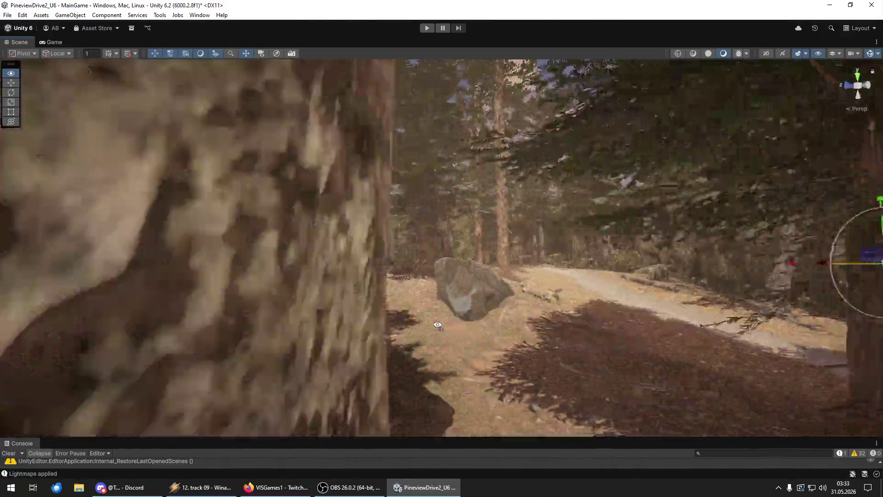
Place a shrub among the rocks and a bush near the boulders.
{"action": "mouse_move", "coordinate": [437, 326]}
{"action": "left_mouse_down"}
{"action": "mouse_move", "coordinate": [454, 339]}
{"action": "mouse_move", "coordinate": [198, 322]}
{"action": "mouse_move", "coordinate": [568, 322]}
{"action": "mouse_move", "coordinate": [558, 315]}
{"action": "mouse_move", "coordinate": [491, 336]}
{"action": "mouse_move", "coordinate": [478, 319]}
{"action": "mouse_move", "coordinate": [358, 321]}
{"action": "left_mouse_up"}
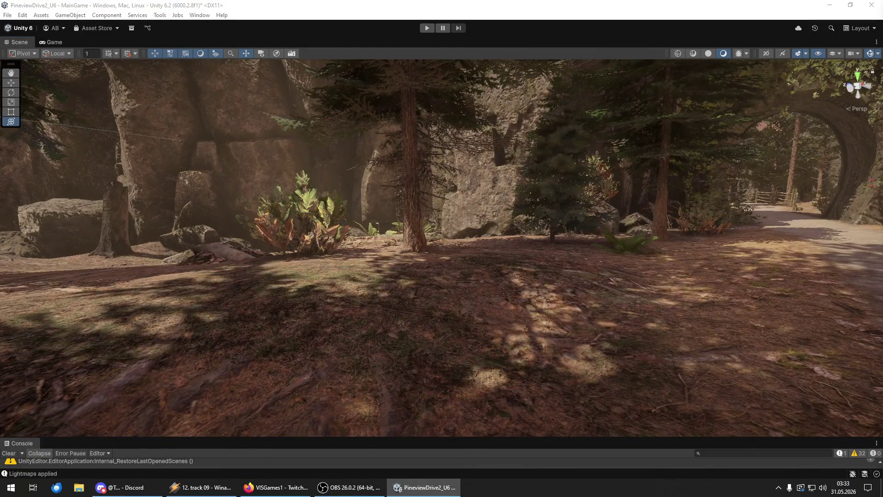
{"action": "mouse_move", "coordinate": [594, 349]}
{"action": "left_mouse_down"}
{"action": "mouse_move", "coordinate": [499, 343]}
{"action": "mouse_move", "coordinate": [460, 318]}
{"action": "mouse_move", "coordinate": [299, 305]}
{"action": "mouse_move", "coordinate": [558, 305]}
{"action": "mouse_move", "coordinate": [574, 296]}
{"action": "mouse_move", "coordinate": [624, 309]}
{"action": "mouse_move", "coordinate": [617, 317]}
{"action": "mouse_move", "coordinate": [620, 288]}
{"action": "mouse_move", "coordinate": [705, 291]}
{"action": "mouse_move", "coordinate": [742, 275]}
{"action": "left_mouse_up"}
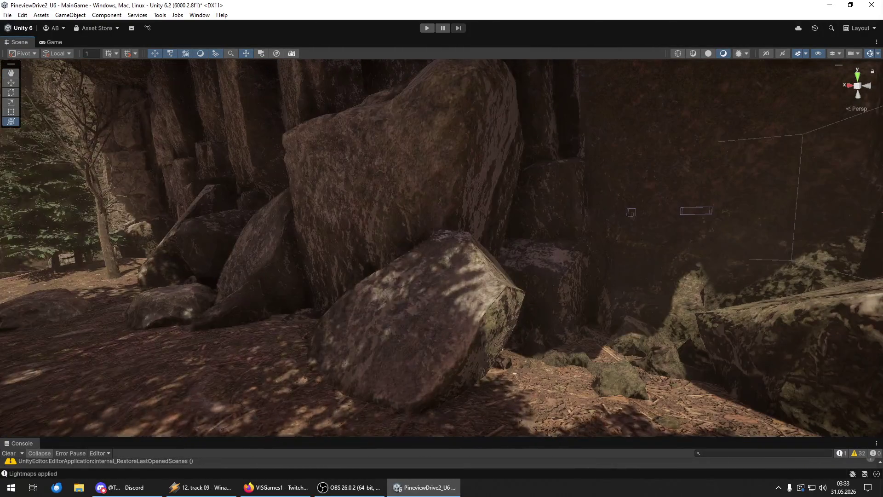
{"action": "left_click_drag", "start_coordinate": [676, 388], "coordinate": [686, 387]}
{"action": "left_click_drag", "start_coordinate": [882, 361], "coordinate": [529, 362]}
{"action": "mouse_move", "coordinate": [529, 327]}
{"action": "left_mouse_down"}
{"action": "mouse_move", "coordinate": [551, 317]}
{"action": "mouse_move", "coordinate": [460, 317]}
{"action": "left_mouse_up"}
Add two ferns on the ground and a bush in the clearing.
{"action": "left_click_drag", "start_coordinate": [882, 370], "coordinate": [565, 365]}
{"action": "mouse_move", "coordinate": [509, 357]}
{"action": "left_mouse_down"}
{"action": "mouse_move", "coordinate": [558, 347]}
{"action": "mouse_move", "coordinate": [745, 359]}
{"action": "mouse_move", "coordinate": [749, 371]}
{"action": "mouse_move", "coordinate": [813, 365]}
{"action": "left_mouse_up"}
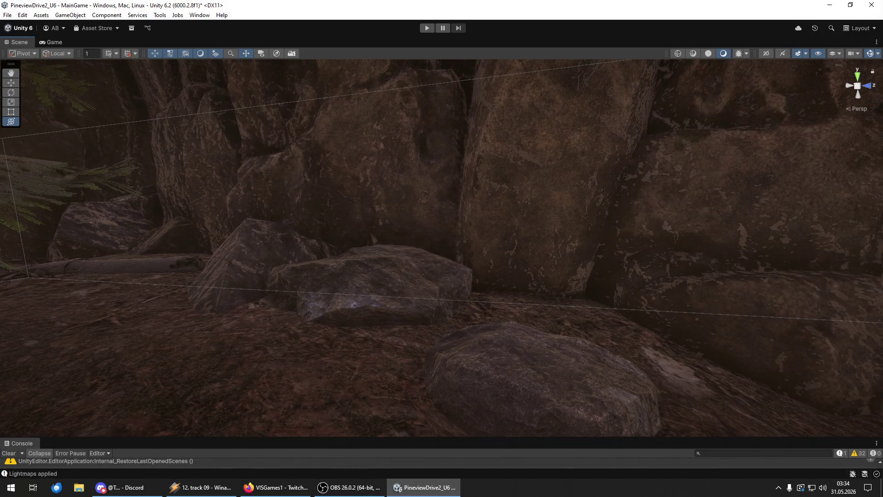
{"action": "mouse_move", "coordinate": [882, 303]}
{"action": "left_mouse_down"}
{"action": "mouse_move", "coordinate": [557, 304]}
{"action": "mouse_move", "coordinate": [535, 325]}
{"action": "mouse_move", "coordinate": [555, 333]}
{"action": "left_mouse_up"}
{"action": "left_click_drag", "start_coordinate": [431, 323], "coordinate": [193, 350]}
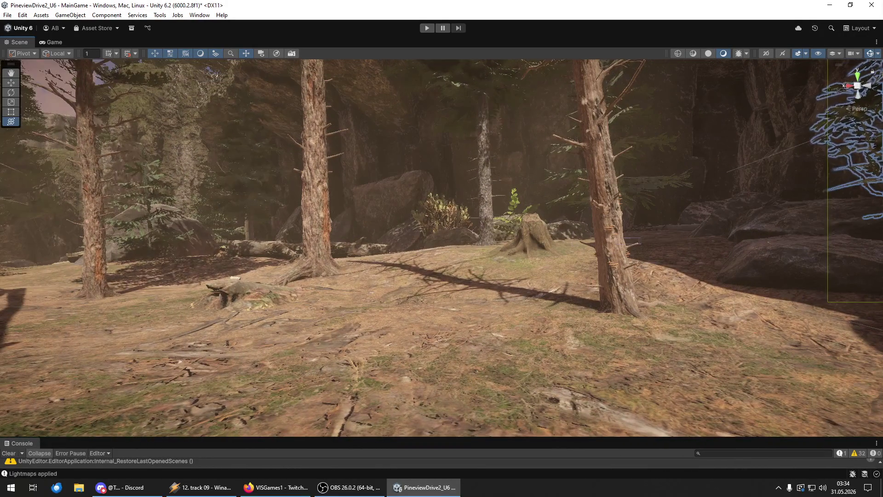
{"action": "mouse_move", "coordinate": [736, 377]}
{"action": "left_mouse_down"}
{"action": "mouse_move", "coordinate": [571, 374]}
{"action": "mouse_move", "coordinate": [352, 331]}
{"action": "left_mouse_up"}
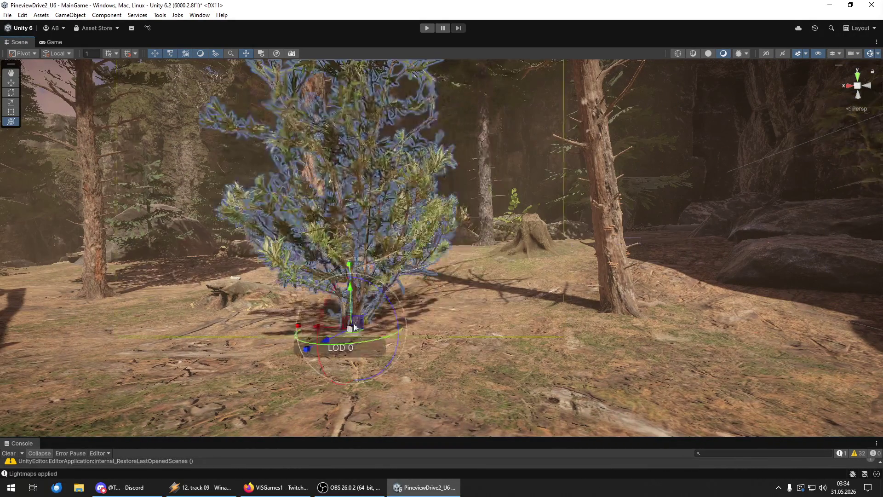
Place a bush in front of the boulders by the stone arch, adjusting its orientation.
{"action": "mouse_move", "coordinate": [353, 292]}
{"action": "left_mouse_down"}
{"action": "mouse_move", "coordinate": [403, 312]}
{"action": "mouse_move", "coordinate": [380, 327]}
{"action": "mouse_move", "coordinate": [786, 319]}
{"action": "mouse_move", "coordinate": [822, 325]}
{"action": "mouse_move", "coordinate": [814, 331]}
{"action": "left_mouse_up"}
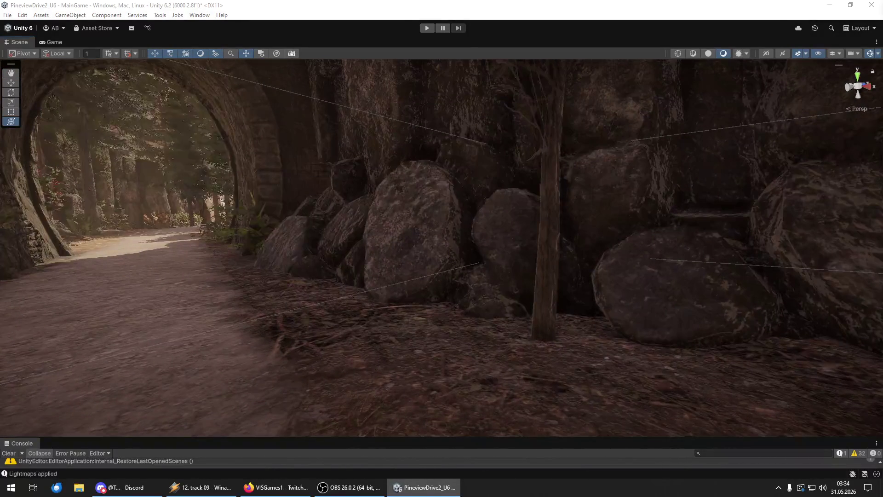
{"action": "left_click", "coordinate": [421, 333]}
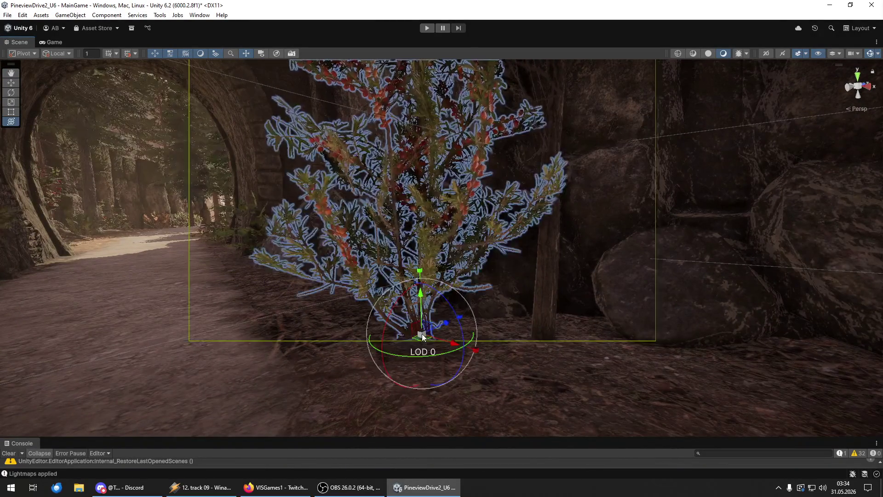
{"action": "left_click", "coordinate": [412, 328]}
{"action": "mouse_move", "coordinate": [377, 316]}
{"action": "left_mouse_down"}
{"action": "mouse_move", "coordinate": [445, 319]}
{"action": "mouse_move", "coordinate": [611, 295]}
{"action": "mouse_move", "coordinate": [404, 329]}
{"action": "mouse_move", "coordinate": [556, 335]}
{"action": "mouse_move", "coordinate": [650, 62]}
{"action": "left_mouse_up"}
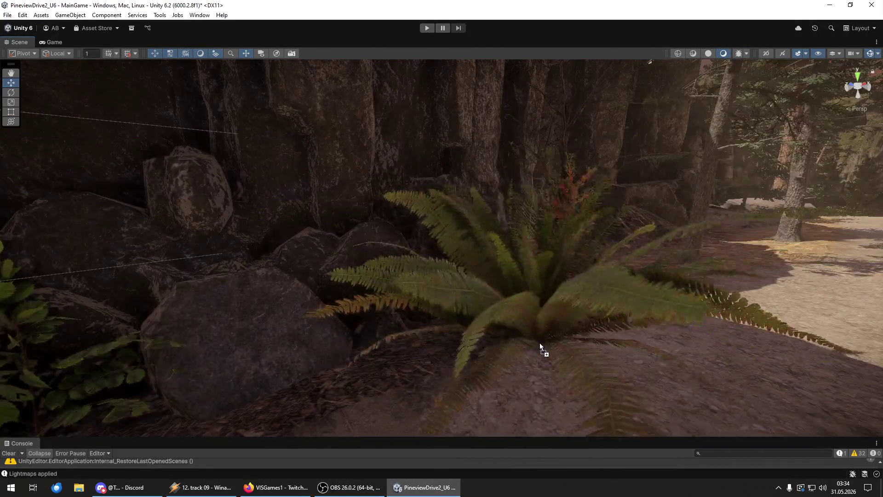
Add ferns beside the rocks near the path and in the foreground.
{"action": "left_click", "coordinate": [529, 339]}
{"action": "key", "text": "w"}
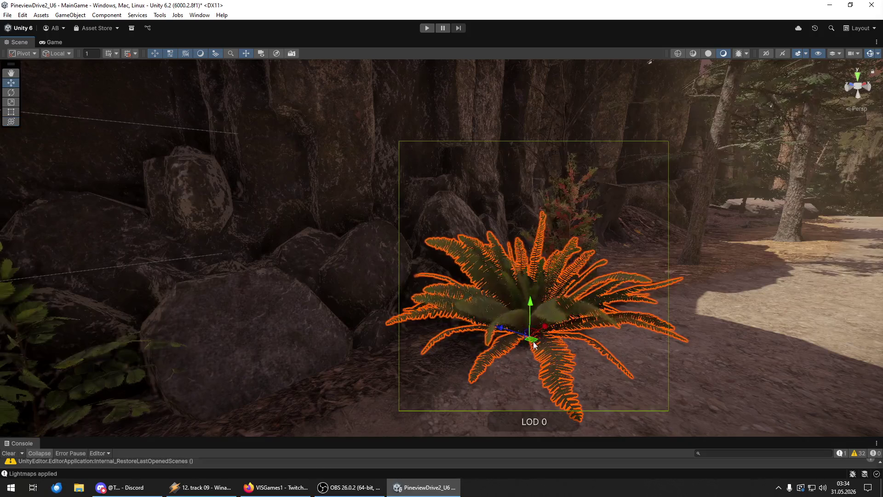
{"action": "mouse_move", "coordinate": [515, 310]}
{"action": "left_mouse_down"}
{"action": "mouse_move", "coordinate": [497, 327]}
{"action": "mouse_move", "coordinate": [511, 341]}
{"action": "mouse_move", "coordinate": [577, 337]}
{"action": "left_mouse_up"}
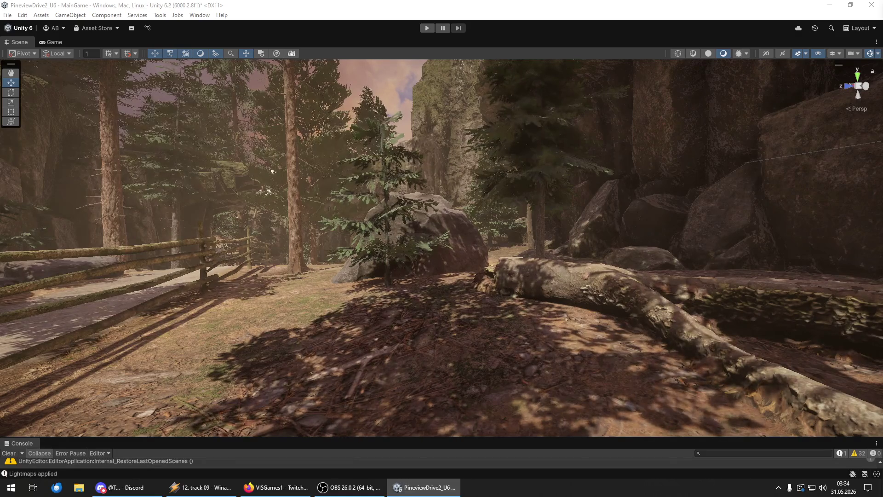
{"action": "left_click", "coordinate": [472, 388]}
Place a bush in front of the rock face and slide it to the right.
{"action": "key", "text": "y"}
{"action": "mouse_move", "coordinate": [475, 349]}
{"action": "left_mouse_down"}
{"action": "mouse_move", "coordinate": [473, 362]}
{"action": "mouse_move", "coordinate": [493, 383]}
{"action": "mouse_move", "coordinate": [628, 393]}
{"action": "mouse_move", "coordinate": [627, 380]}
{"action": "mouse_move", "coordinate": [623, 414]}
{"action": "mouse_move", "coordinate": [528, 369]}
{"action": "mouse_move", "coordinate": [349, 380]}
{"action": "mouse_move", "coordinate": [469, 368]}
{"action": "mouse_move", "coordinate": [441, 364]}
{"action": "mouse_move", "coordinate": [451, 363]}
{"action": "mouse_move", "coordinate": [610, 368]}
{"action": "mouse_move", "coordinate": [467, 368]}
{"action": "mouse_move", "coordinate": [481, 385]}
{"action": "left_mouse_up"}
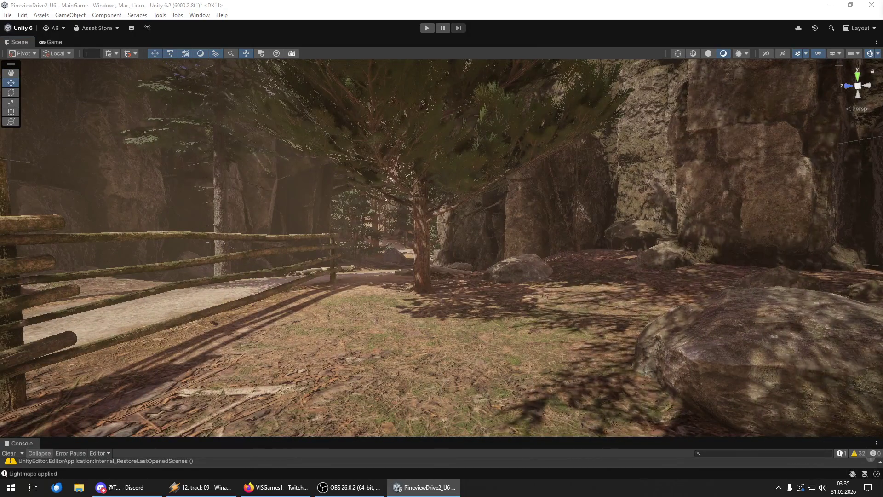
{"action": "mouse_move", "coordinate": [428, 335]}
{"action": "left_mouse_down"}
{"action": "mouse_move", "coordinate": [509, 321]}
{"action": "mouse_move", "coordinate": [355, 316]}
{"action": "mouse_move", "coordinate": [398, 302]}
{"action": "mouse_move", "coordinate": [266, 317]}
{"action": "left_mouse_up"}
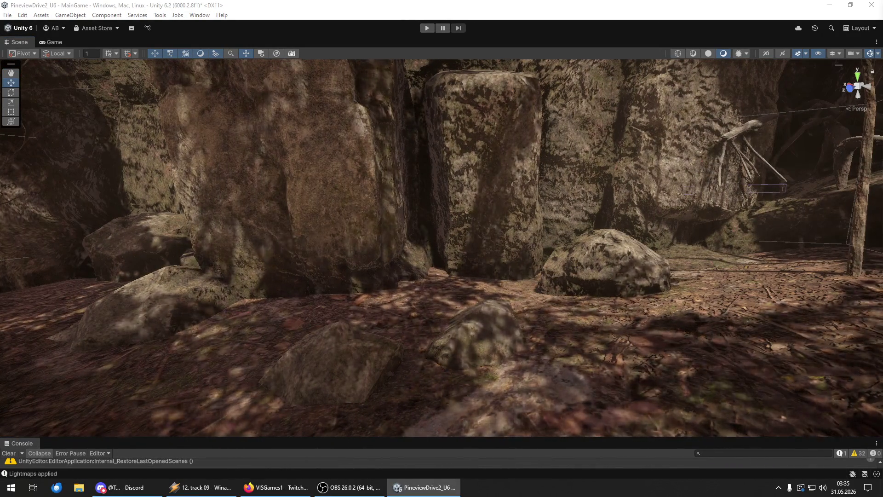
{"action": "left_click", "coordinate": [457, 328]}
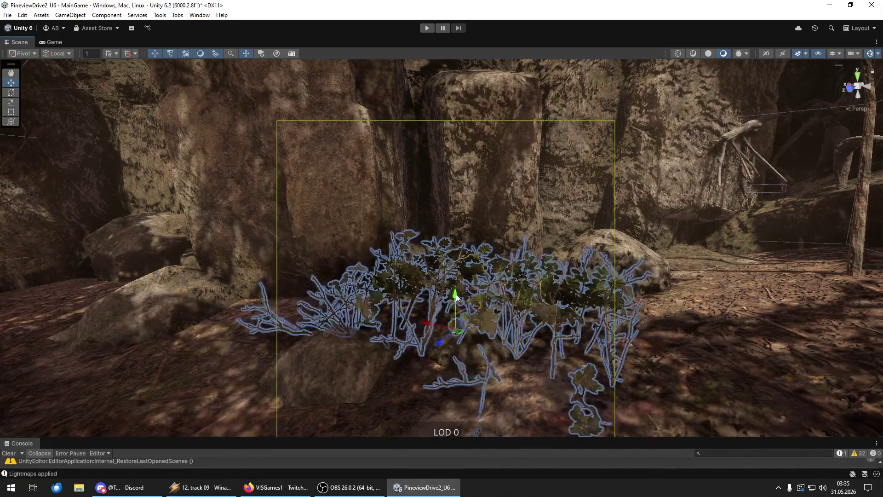
{"action": "scroll", "coordinate": [456, 302], "scroll_direction": "down", "scroll_amount": 5}
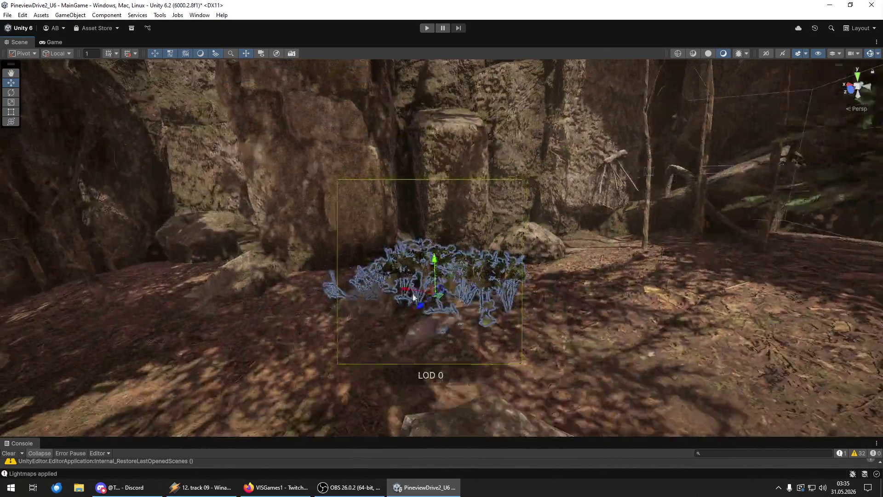
{"action": "mouse_move", "coordinate": [412, 297]}
{"action": "left_mouse_down"}
{"action": "mouse_move", "coordinate": [537, 304]}
{"action": "mouse_move", "coordinate": [575, 282]}
{"action": "mouse_move", "coordinate": [508, 306]}
{"action": "mouse_move", "coordinate": [508, 292]}
{"action": "mouse_move", "coordinate": [493, 303]}
{"action": "mouse_move", "coordinate": [450, 299]}
{"action": "left_mouse_up"}
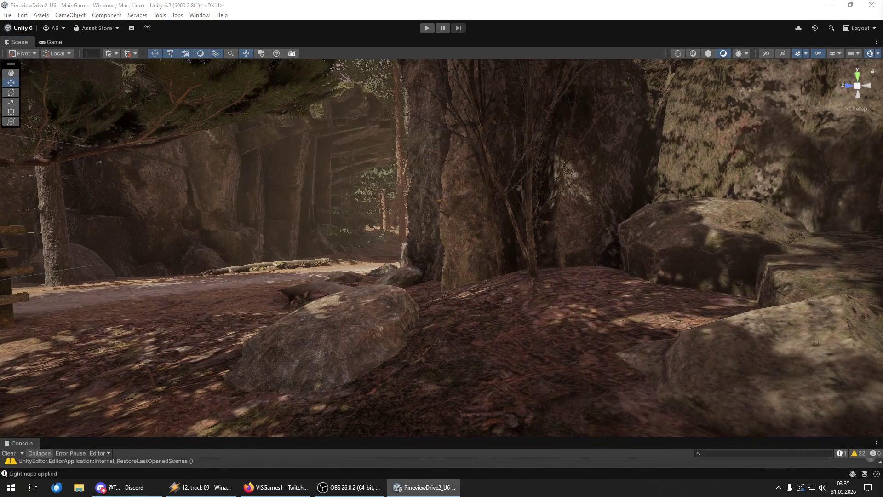
Add another bush, a fern among the rocks, and a leafy plant before the boulder.
{"action": "mouse_move", "coordinate": [882, 312]}
{"action": "left_mouse_down"}
{"action": "mouse_move", "coordinate": [496, 311]}
{"action": "mouse_move", "coordinate": [505, 318]}
{"action": "mouse_move", "coordinate": [566, 294]}
{"action": "mouse_move", "coordinate": [593, 303]}
{"action": "left_mouse_up"}
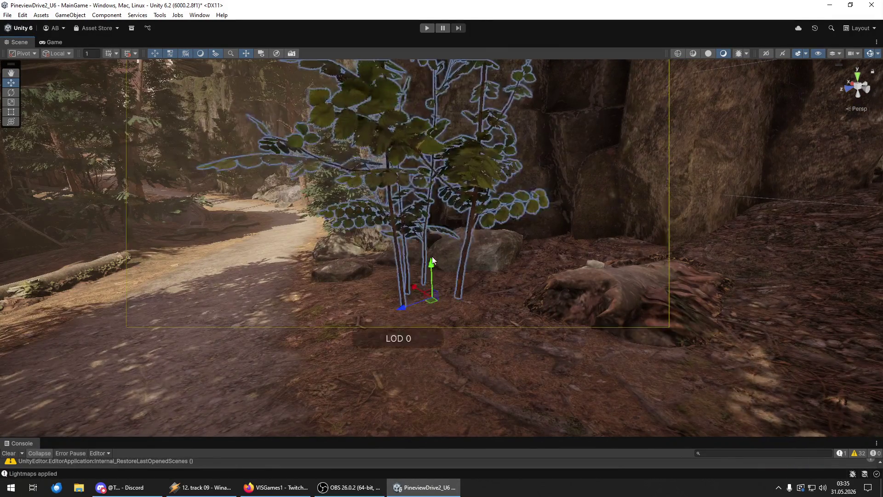
{"action": "left_click_drag", "start_coordinate": [511, 349], "coordinate": [481, 313]}
{"action": "left_click_drag", "start_coordinate": [563, 327], "coordinate": [697, 314]}
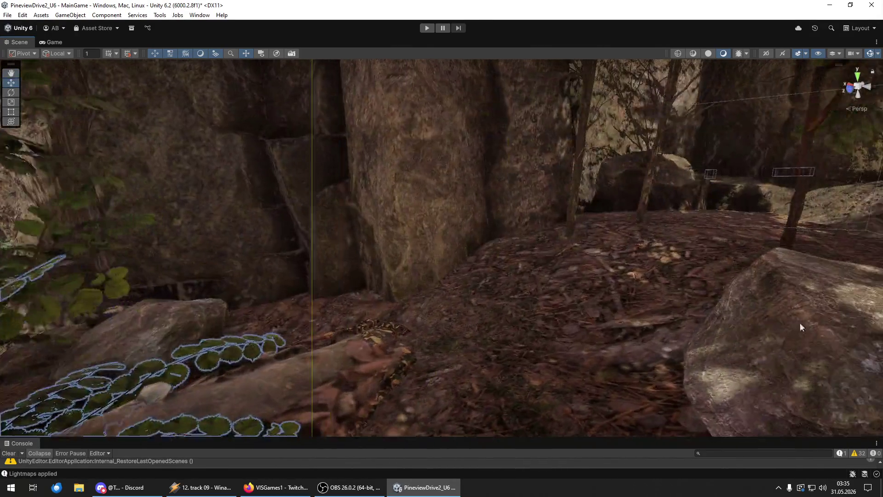
{"action": "mouse_move", "coordinate": [882, 310]}
{"action": "left_mouse_down"}
{"action": "mouse_move", "coordinate": [325, 309]}
{"action": "mouse_move", "coordinate": [317, 299]}
{"action": "mouse_move", "coordinate": [369, 304]}
{"action": "mouse_move", "coordinate": [712, 276]}
{"action": "mouse_move", "coordinate": [633, 258]}
{"action": "mouse_move", "coordinate": [623, 262]}
{"action": "mouse_move", "coordinate": [629, 280]}
{"action": "mouse_move", "coordinate": [781, 303]}
{"action": "left_mouse_up"}
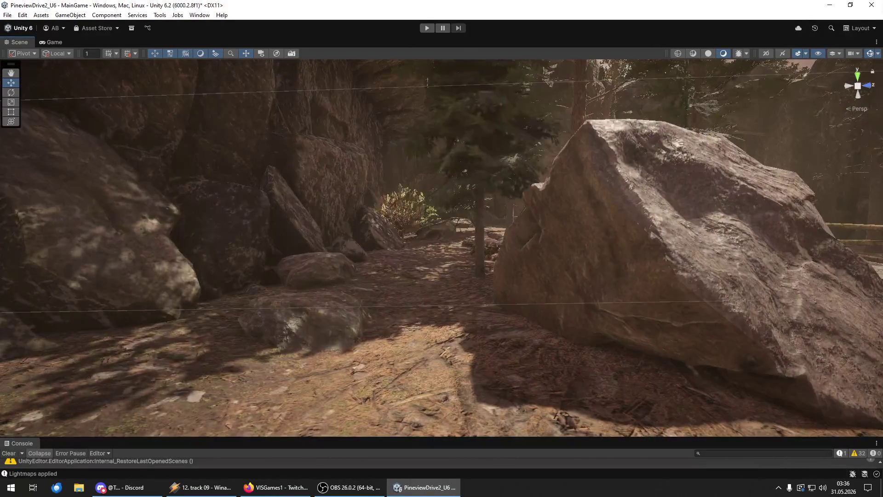
{"action": "left_click", "coordinate": [552, 364]}
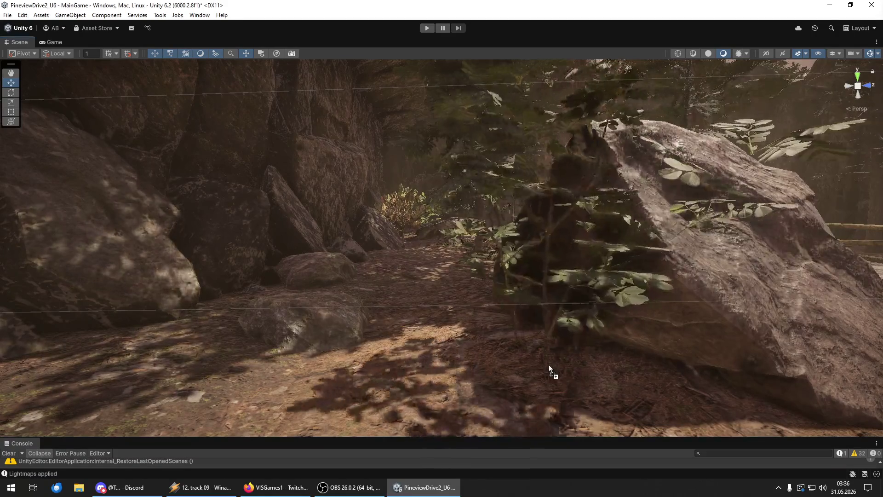
Rotate the newly placed plant around its vertical axis.
{"action": "key", "text": "e"}
{"action": "mouse_move", "coordinate": [519, 385]}
{"action": "left_mouse_down"}
{"action": "mouse_move", "coordinate": [556, 377]}
{"action": "mouse_move", "coordinate": [556, 392]}
{"action": "mouse_move", "coordinate": [539, 349]}
{"action": "left_mouse_up"}
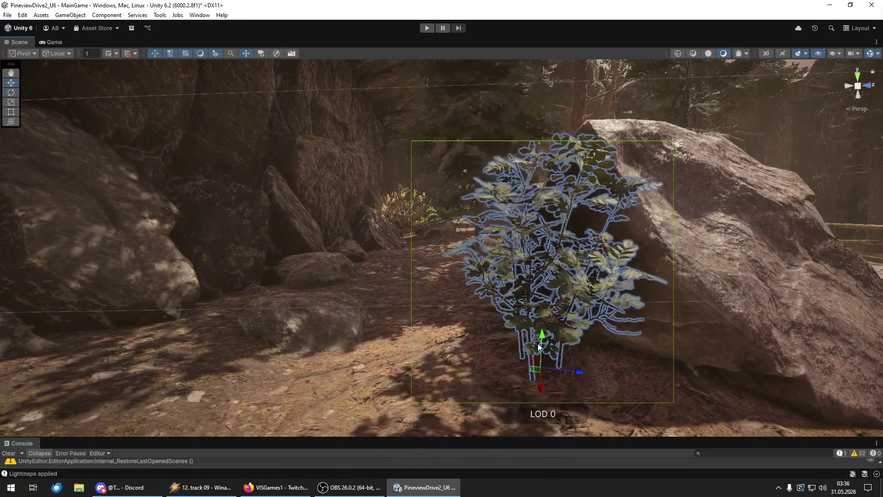
{"action": "scroll", "coordinate": [540, 345], "scroll_direction": "down", "scroll_amount": 10}
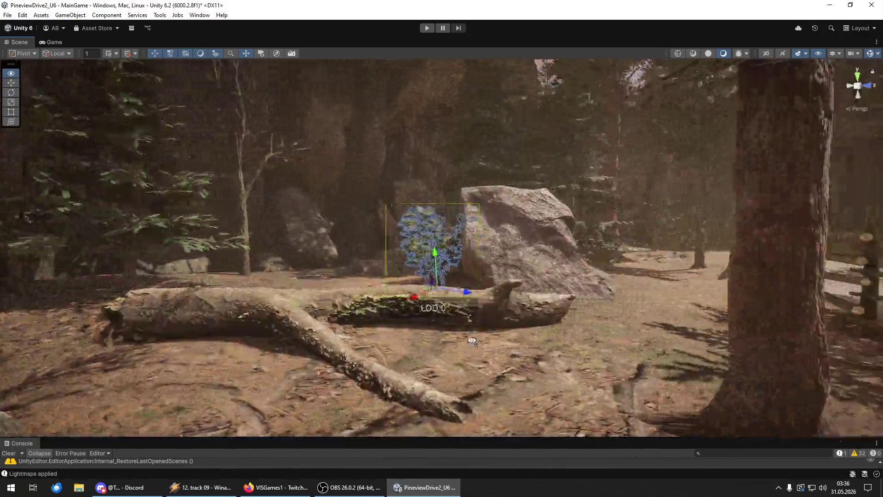
Place a red-tinted bush beside the fenced path.
{"action": "left_click_drag", "start_coordinate": [473, 341], "coordinate": [616, 330]}
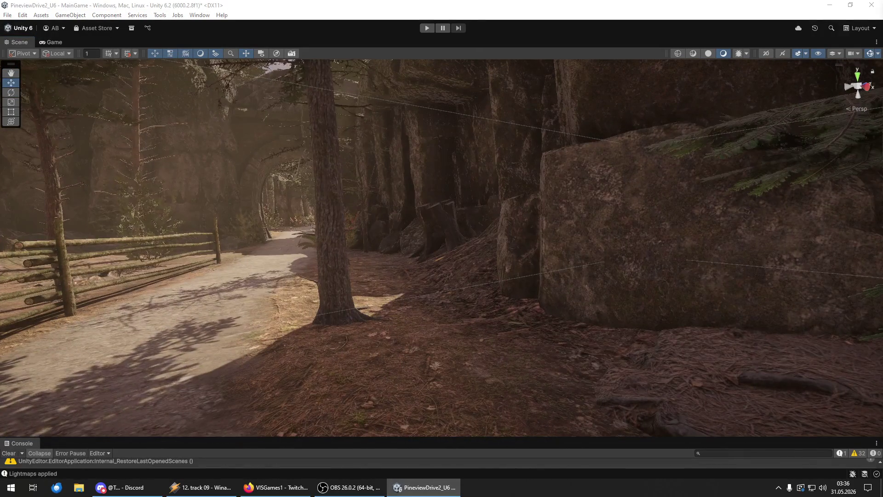
{"action": "left_click", "coordinate": [506, 361]}
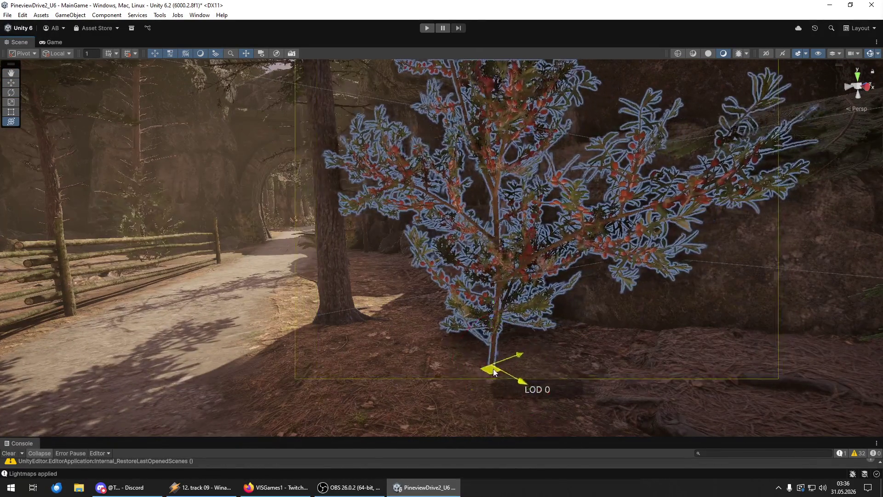
{"action": "key", "text": "w"}
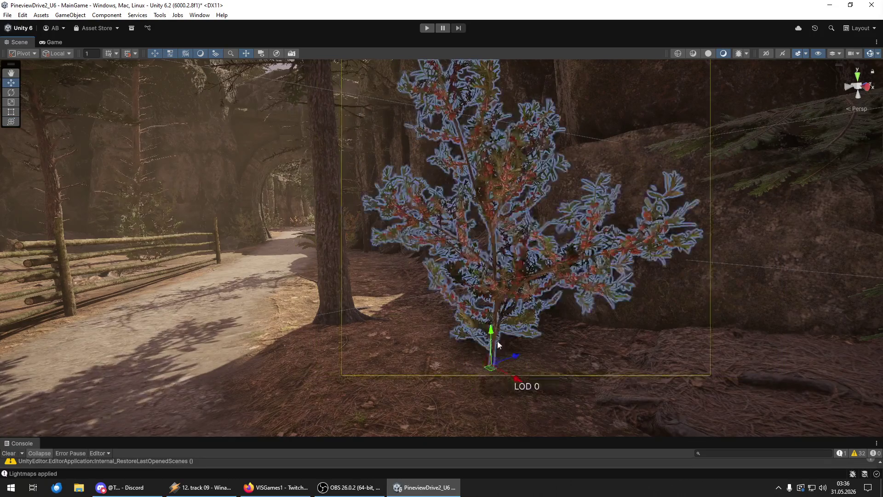
{"action": "mouse_move", "coordinate": [490, 341]}
{"action": "left_mouse_down"}
{"action": "mouse_move", "coordinate": [545, 362]}
{"action": "mouse_move", "coordinate": [622, 357]}
{"action": "mouse_move", "coordinate": [622, 331]}
{"action": "mouse_move", "coordinate": [611, 373]}
{"action": "left_mouse_up"}
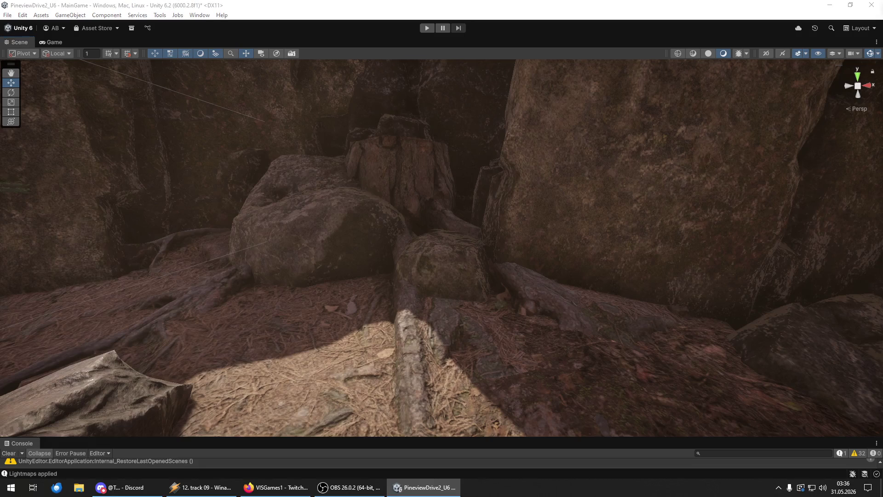
Drop a fern bush on the ground and close in on it by the rock ledges.
{"action": "left_click_drag", "start_coordinate": [627, 371], "coordinate": [634, 369]}
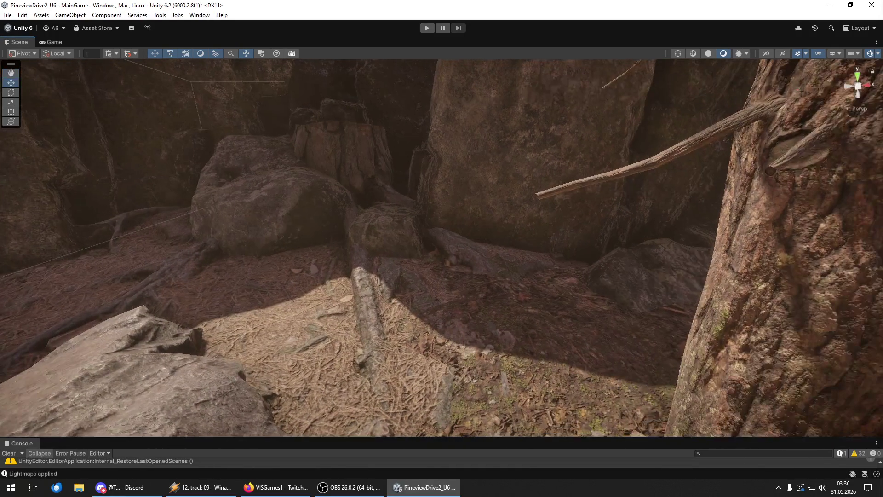
{"action": "mouse_move", "coordinate": [577, 339]}
{"action": "left_mouse_down"}
{"action": "mouse_move", "coordinate": [516, 315]}
{"action": "mouse_move", "coordinate": [522, 298]}
{"action": "mouse_move", "coordinate": [337, 222]}
{"action": "mouse_move", "coordinate": [315, 162]}
{"action": "mouse_move", "coordinate": [304, 256]}
{"action": "left_mouse_up"}
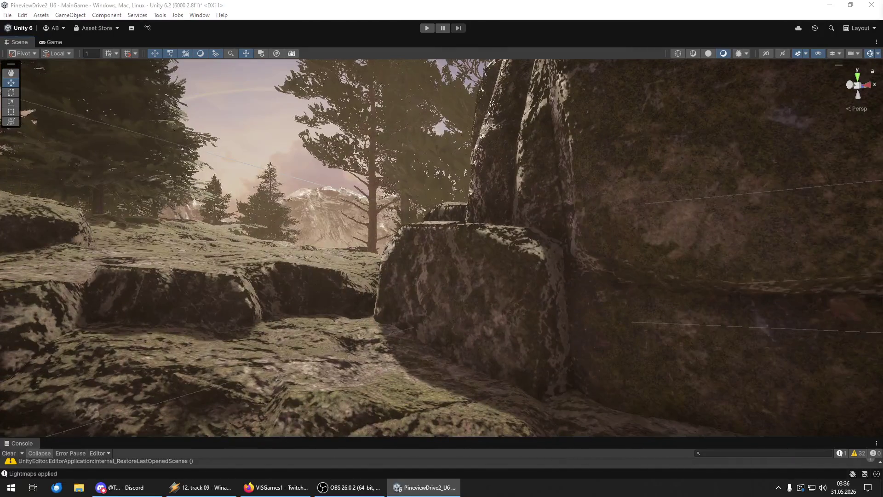
{"action": "key", "text": "f"}
{"action": "scroll", "coordinate": [341, 349], "scroll_direction": "up", "scroll_amount": 2}
{"action": "mouse_move", "coordinate": [340, 349]}
{"action": "left_mouse_down"}
{"action": "mouse_move", "coordinate": [338, 338]}
{"action": "mouse_move", "coordinate": [292, 339]}
{"action": "mouse_move", "coordinate": [355, 323]}
{"action": "mouse_move", "coordinate": [598, 367]}
{"action": "mouse_move", "coordinate": [727, 427]}
{"action": "left_mouse_up"}
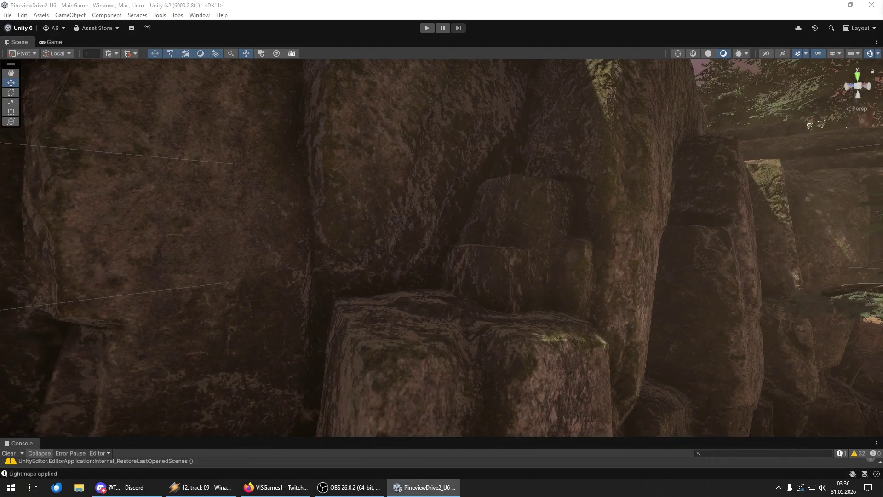
Drop a leafy plant beside the path-side rock, undoing a misplaced move.
{"action": "left_click", "coordinate": [434, 328]}
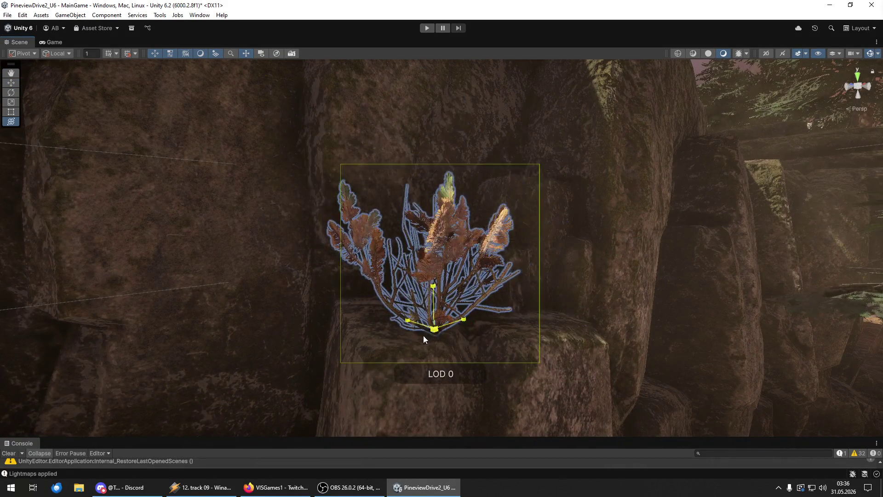
{"action": "left_click_drag", "start_coordinate": [430, 299], "coordinate": [495, 335]}
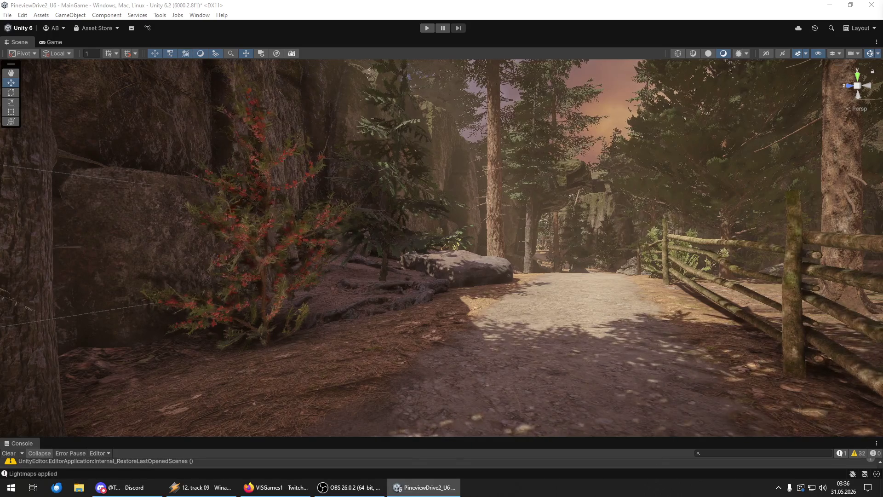
{"action": "left_click_drag", "start_coordinate": [510, 338], "coordinate": [510, 339]}
{"action": "mouse_move", "coordinate": [442, 324]}
{"action": "left_mouse_down"}
{"action": "mouse_move", "coordinate": [380, 313]}
{"action": "mouse_move", "coordinate": [385, 283]}
{"action": "mouse_move", "coordinate": [757, 277]}
{"action": "left_mouse_up"}
{"action": "key", "text": "w"}
{"action": "key", "text": "ctrl+z"}
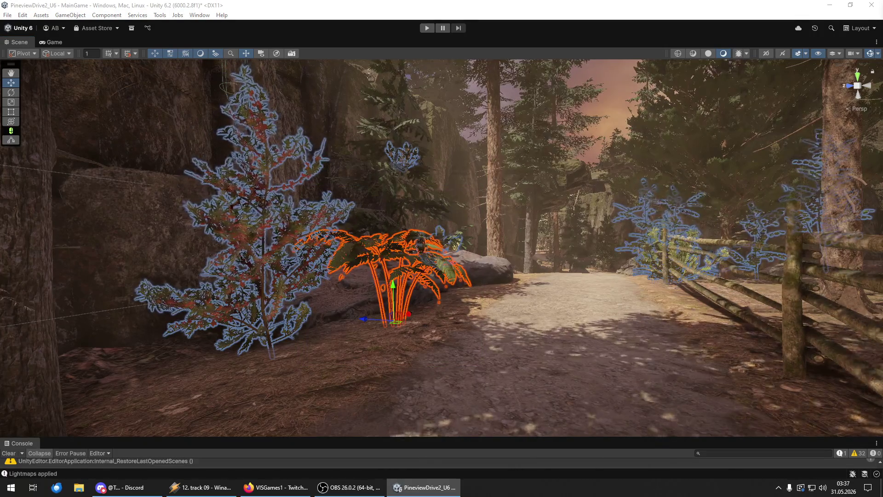
Place a fern on the rock ledge and lower it down onto the boulder.
{"action": "mouse_move", "coordinate": [804, 280]}
{"action": "left_mouse_down"}
{"action": "mouse_move", "coordinate": [621, 306]}
{"action": "mouse_move", "coordinate": [670, 316]}
{"action": "mouse_move", "coordinate": [673, 304]}
{"action": "mouse_move", "coordinate": [727, 296]}
{"action": "mouse_move", "coordinate": [725, 304]}
{"action": "mouse_move", "coordinate": [174, 307]}
{"action": "mouse_move", "coordinate": [112, 272]}
{"action": "mouse_move", "coordinate": [89, 274]}
{"action": "mouse_move", "coordinate": [640, 361]}
{"action": "left_mouse_up"}
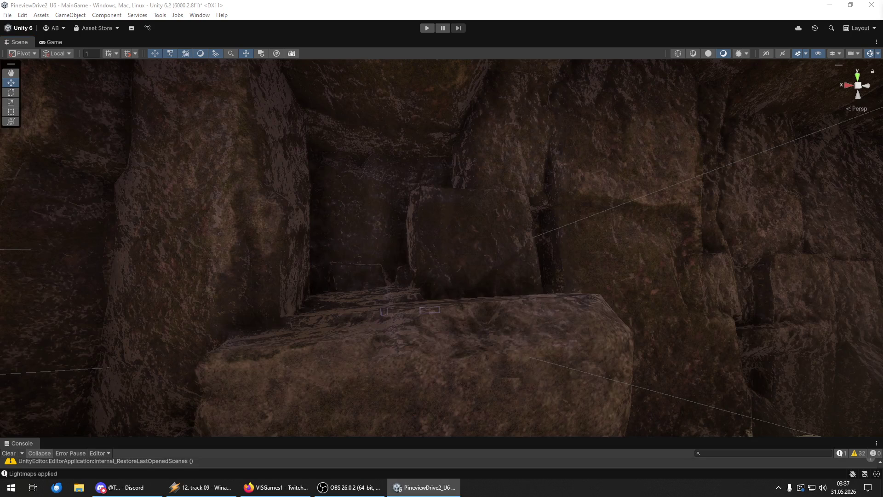
{"action": "left_click_drag", "start_coordinate": [453, 301], "coordinate": [443, 308]}
{"action": "key", "text": "y"}
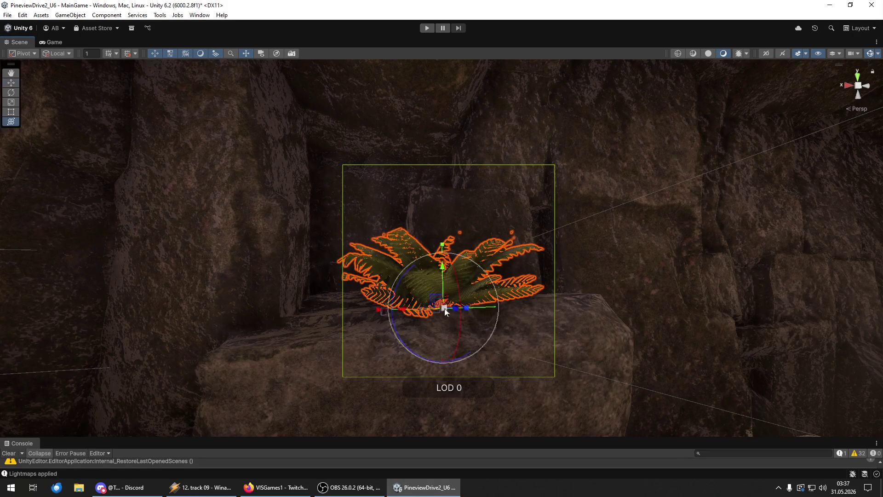
{"action": "key", "text": "f"}
{"action": "scroll", "coordinate": [426, 269], "scroll_direction": "down", "scroll_amount": 3}
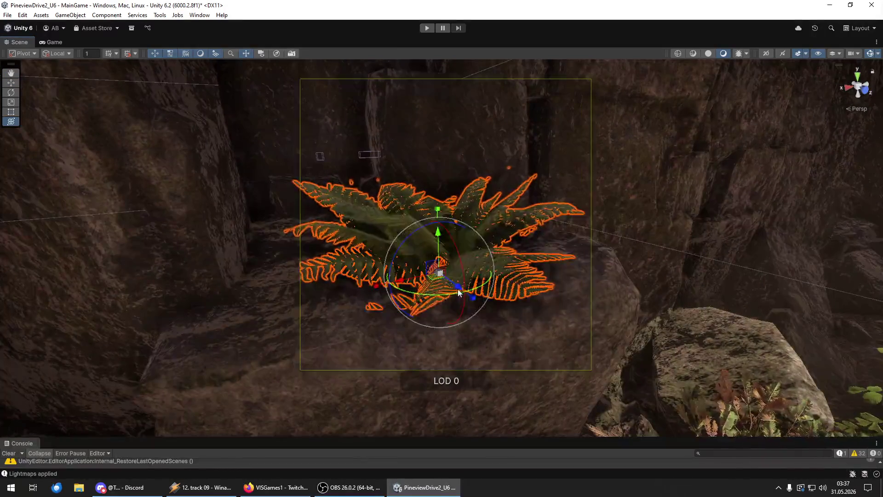
{"action": "mouse_move", "coordinate": [425, 229]}
{"action": "left_mouse_down"}
{"action": "mouse_move", "coordinate": [423, 221]}
{"action": "mouse_move", "coordinate": [421, 243]}
{"action": "left_mouse_up"}
{"action": "mouse_move", "coordinate": [405, 288]}
{"action": "left_mouse_down"}
{"action": "mouse_move", "coordinate": [403, 201]}
{"action": "mouse_move", "coordinate": [312, 236]}
{"action": "mouse_move", "coordinate": [322, 235]}
{"action": "left_mouse_up"}
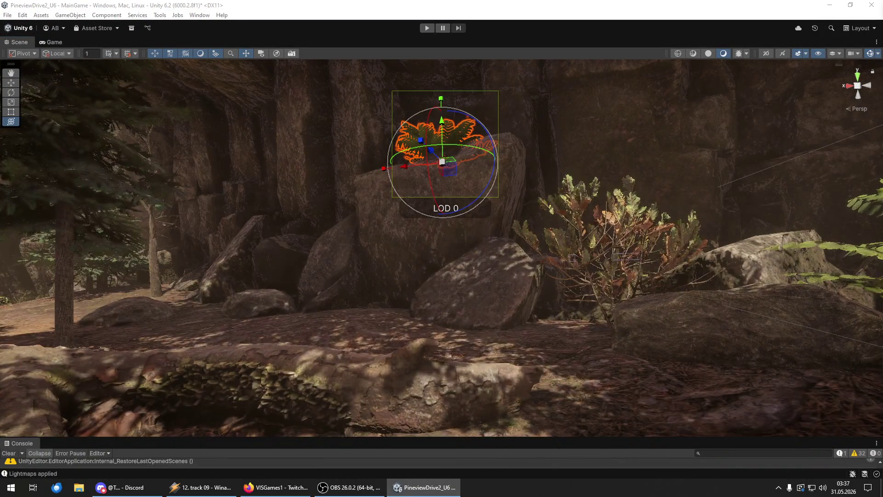
Fly the camera forward past the fence and through the archway along the dirt path.
{"action": "key", "text": "w"}
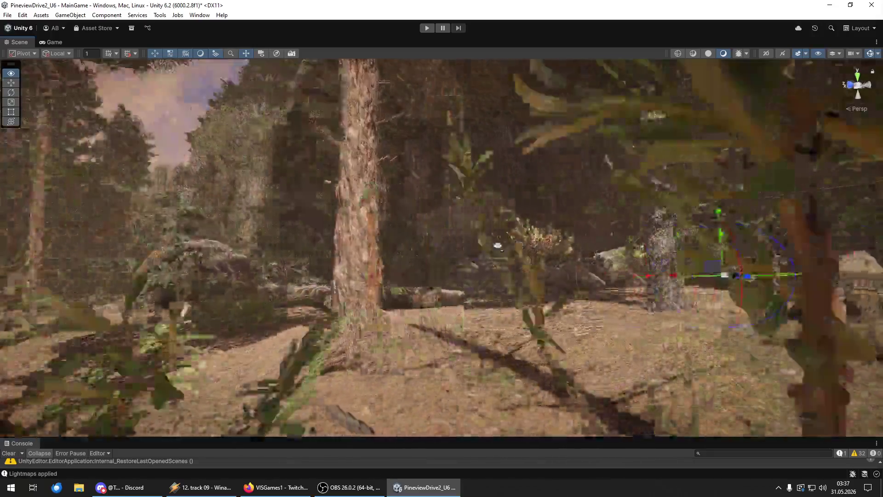
{"action": "key", "text": "w"}
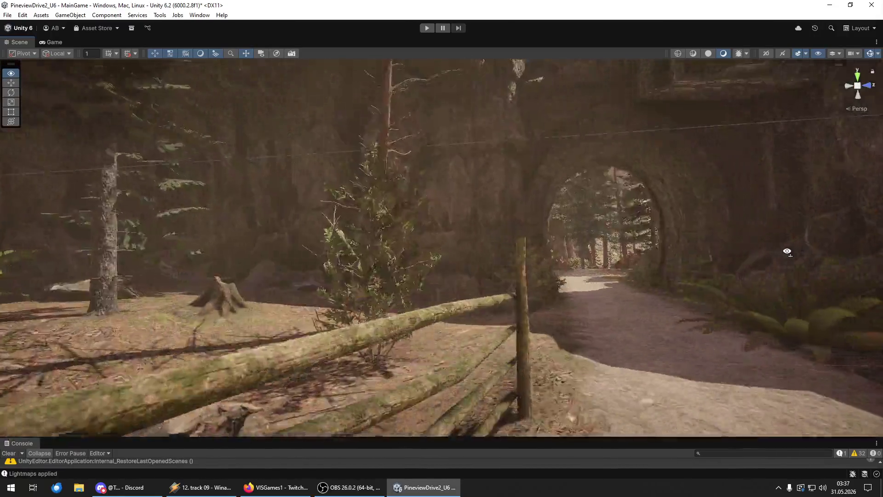
{"action": "key", "text": "w"}
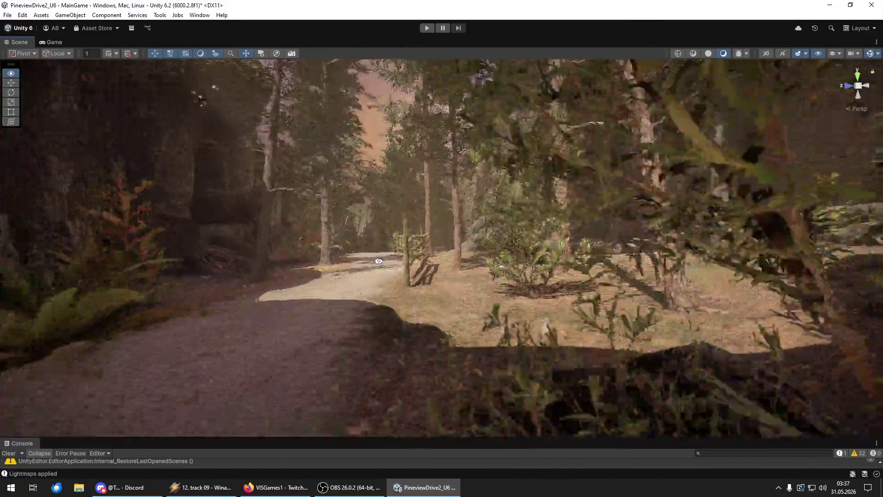
{"action": "key", "text": "w"}
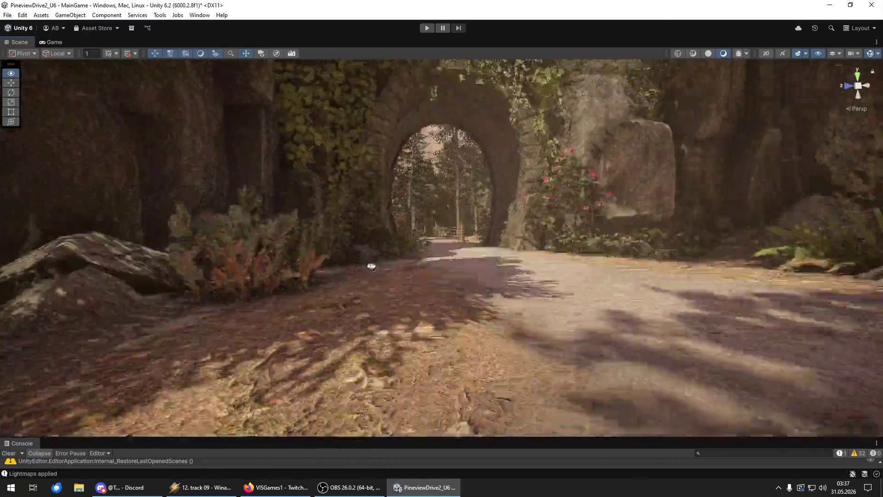
{"action": "key", "text": "w"}
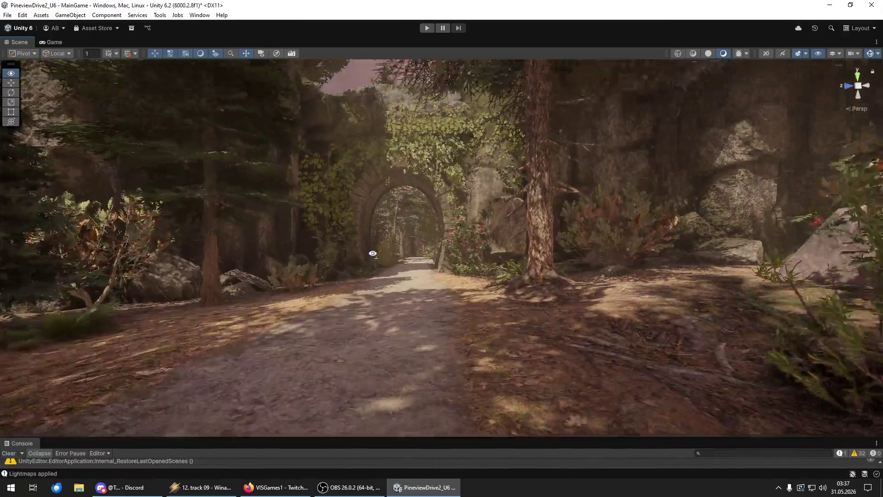
{"action": "key", "text": "w"}
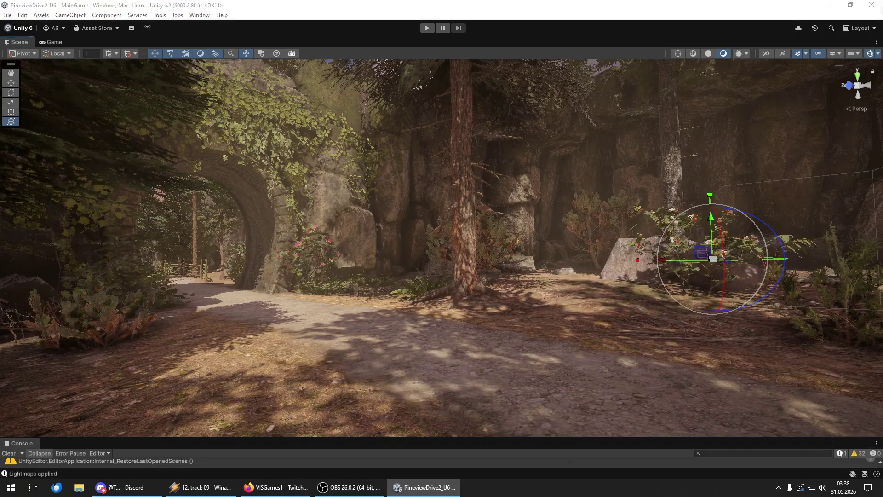
Settle a grass clump on the ground beside the rock in the clearing, then drop a second clump.
{"action": "key", "text": "shift+d"}
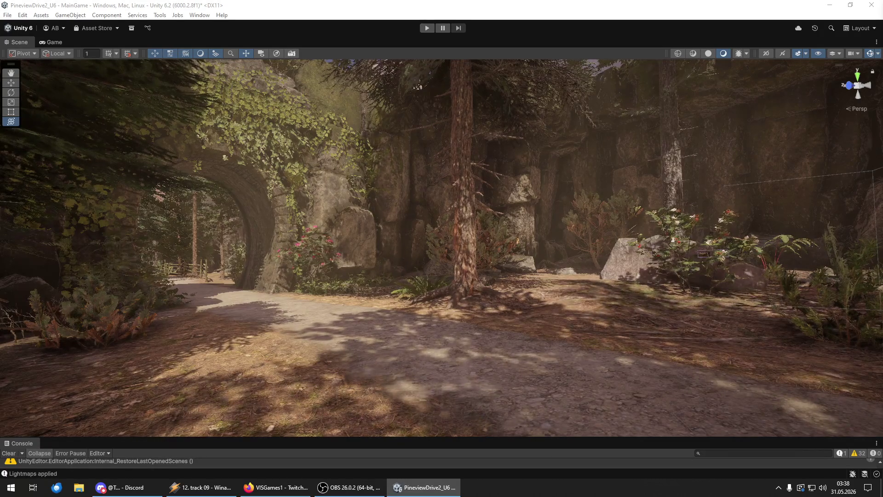
{"action": "mouse_move", "coordinate": [610, 357]}
{"action": "left_mouse_down"}
{"action": "mouse_move", "coordinate": [682, 357]}
{"action": "mouse_move", "coordinate": [664, 367]}
{"action": "mouse_move", "coordinate": [424, 330]}
{"action": "mouse_move", "coordinate": [429, 356]}
{"action": "left_mouse_up"}
{"action": "key", "text": "f"}
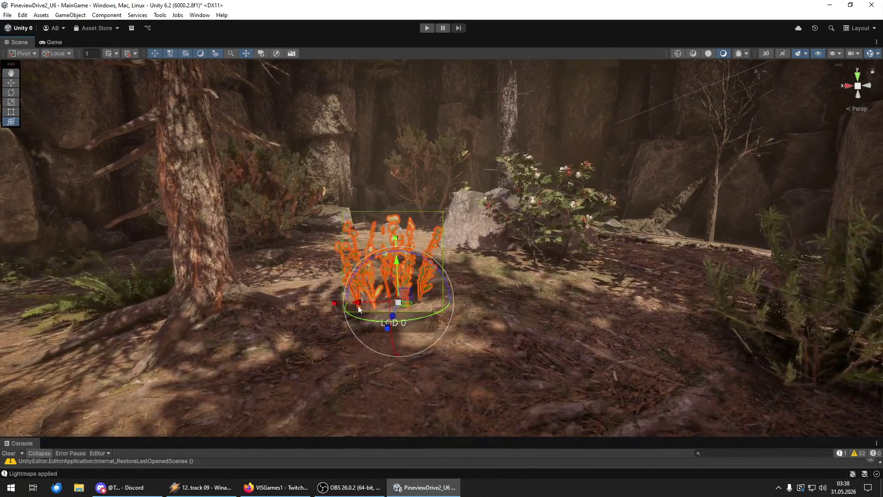
{"action": "left_click_drag", "start_coordinate": [425, 309], "coordinate": [484, 314]}
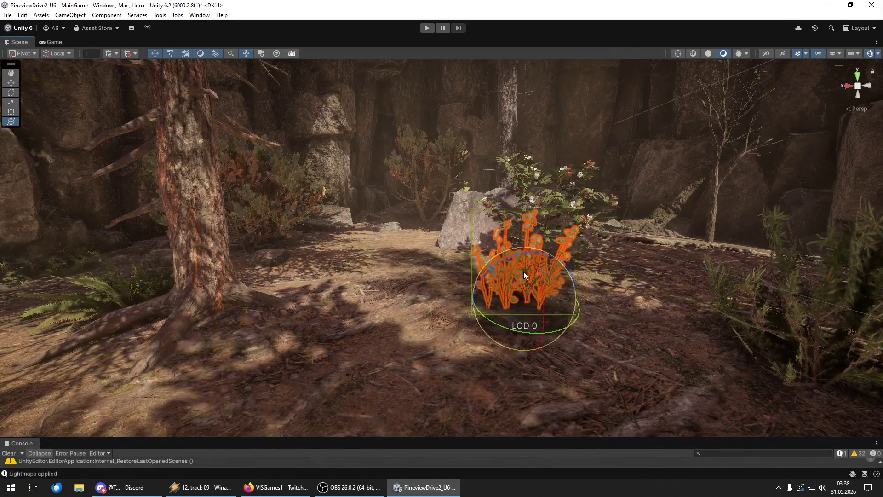
{"action": "mouse_move", "coordinate": [527, 271]}
{"action": "left_mouse_down"}
{"action": "mouse_move", "coordinate": [532, 311]}
{"action": "mouse_move", "coordinate": [301, 291]}
{"action": "mouse_move", "coordinate": [410, 282]}
{"action": "mouse_move", "coordinate": [461, 307]}
{"action": "left_mouse_up"}
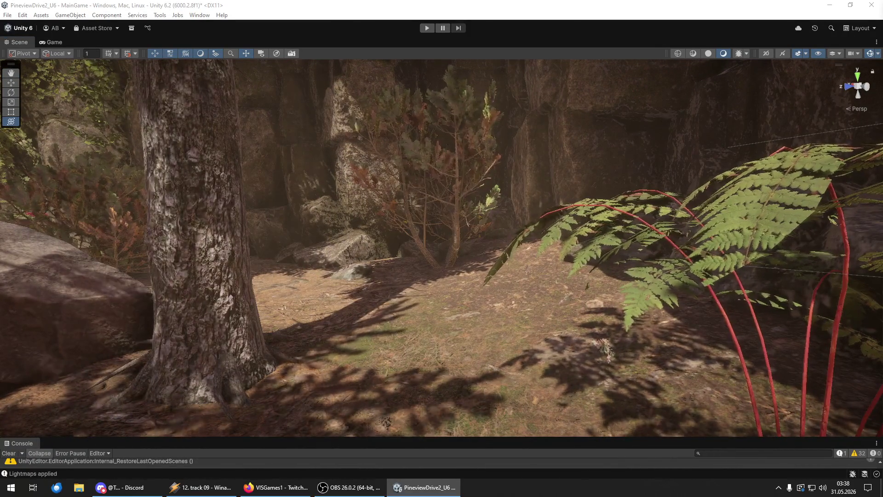
{"action": "mouse_move", "coordinate": [473, 339]}
{"action": "left_mouse_down"}
{"action": "mouse_move", "coordinate": [449, 339]}
{"action": "mouse_move", "coordinate": [402, 309]}
{"action": "mouse_move", "coordinate": [202, 316]}
{"action": "left_mouse_up"}
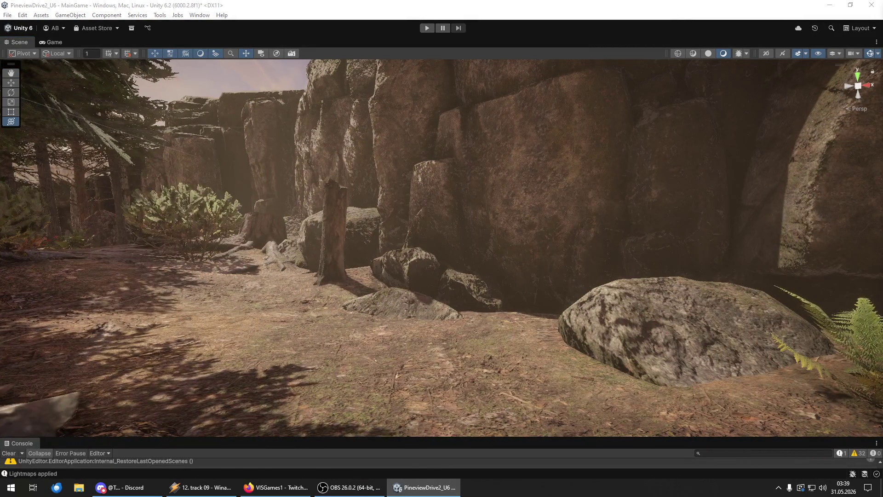
Put a grass clump on the rock, then fly forward along the path to review it.
{"action": "mouse_move", "coordinate": [432, 347]}
{"action": "left_mouse_down"}
{"action": "mouse_move", "coordinate": [503, 335]}
{"action": "mouse_move", "coordinate": [585, 386]}
{"action": "mouse_move", "coordinate": [651, 403]}
{"action": "mouse_move", "coordinate": [629, 371]}
{"action": "mouse_move", "coordinate": [794, 375]}
{"action": "mouse_move", "coordinate": [869, 363]}
{"action": "left_mouse_up"}
{"action": "key", "text": "f"}
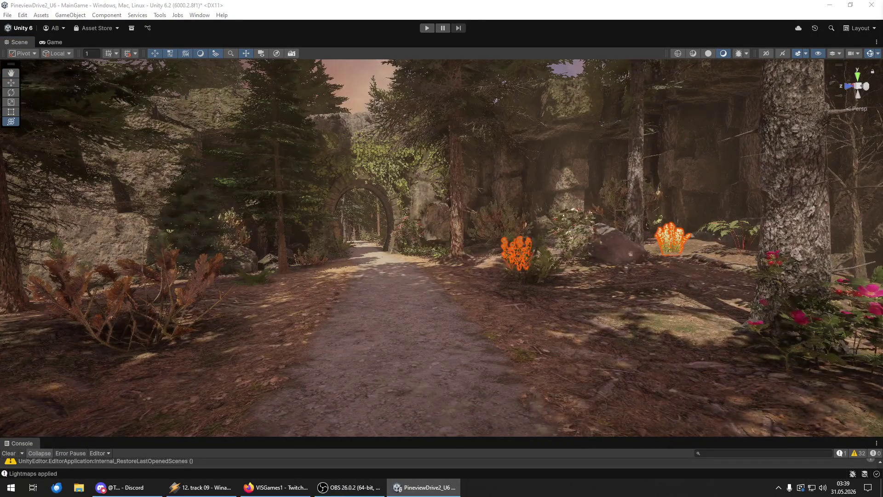
{"action": "mouse_move", "coordinate": [508, 288]}
{"action": "left_mouse_down"}
{"action": "mouse_move", "coordinate": [354, 271]}
{"action": "mouse_move", "coordinate": [37, 262]}
{"action": "mouse_move", "coordinate": [37, 271]}
{"action": "mouse_move", "coordinate": [482, 284]}
{"action": "left_mouse_up"}
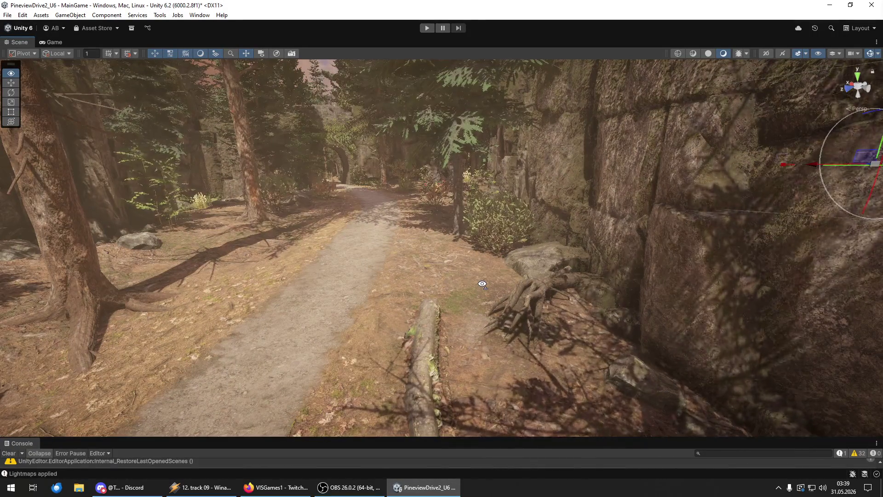
{"action": "key", "text": "w"}
{"action": "mouse_move", "coordinate": [482, 284]}
{"action": "left_mouse_down"}
{"action": "mouse_move", "coordinate": [511, 252]}
{"action": "mouse_move", "coordinate": [588, 248]}
{"action": "mouse_move", "coordinate": [536, 256]}
{"action": "mouse_move", "coordinate": [461, 238]}
{"action": "mouse_move", "coordinate": [96, 254]}
{"action": "mouse_move", "coordinate": [232, 284]}
{"action": "mouse_move", "coordinate": [544, 248]}
{"action": "mouse_move", "coordinate": [534, 283]}
{"action": "mouse_move", "coordinate": [518, 262]}
{"action": "mouse_move", "coordinate": [109, 276]}
{"action": "mouse_move", "coordinate": [34, 259]}
{"action": "mouse_move", "coordinate": [97, 269]}
{"action": "mouse_move", "coordinate": [567, 274]}
{"action": "mouse_move", "coordinate": [547, 270]}
{"action": "left_mouse_up"}
Save the MainGame scene and the project via the File menu, then clear the Console.
{"action": "left_click", "coordinate": [7, 15]}
{"action": "left_click", "coordinate": [25, 60]}
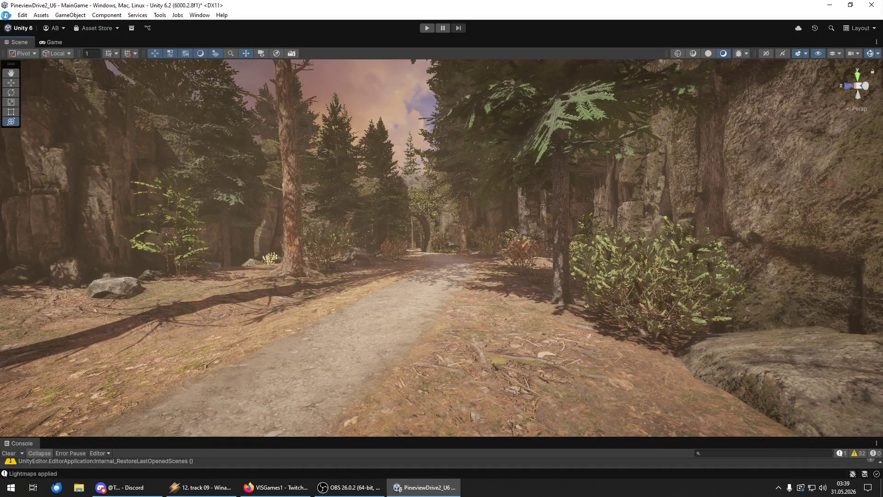
{"action": "left_click", "coordinate": [7, 15]}
{"action": "left_click", "coordinate": [26, 77]}
{"action": "left_click", "coordinate": [8, 14]}
{"action": "left_click", "coordinate": [35, 58]}
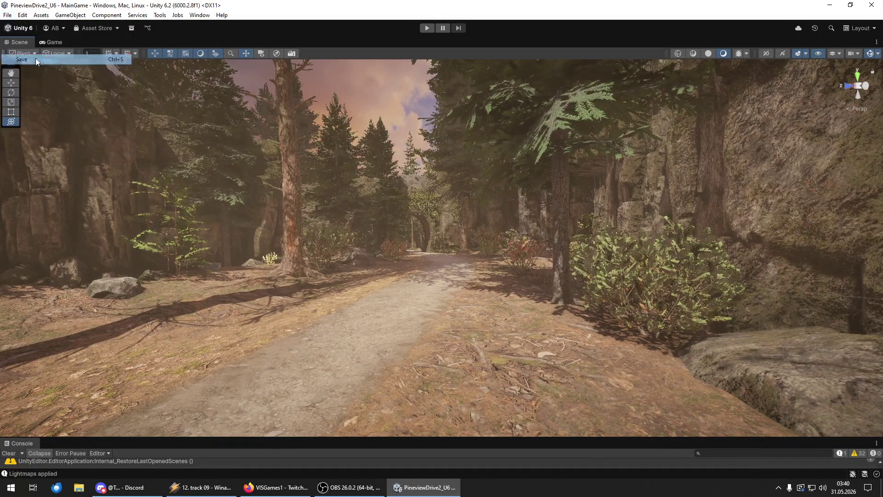
{"action": "left_click", "coordinate": [9, 453]}
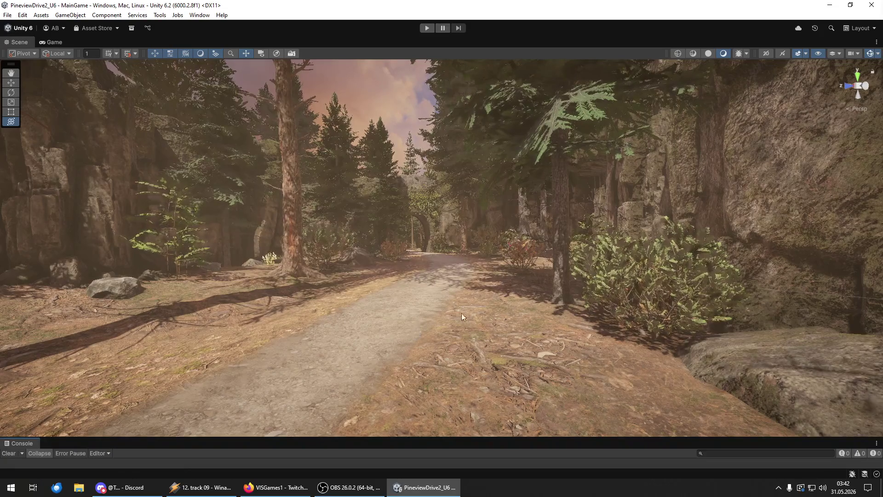
Fly the view in past the bushes to the rock wall where the waterfall hangs.
{"action": "key", "text": "w"}
{"action": "mouse_move", "coordinate": [429, 319]}
{"action": "left_mouse_down"}
{"action": "mouse_move", "coordinate": [457, 275]}
{"action": "mouse_move", "coordinate": [464, 294]}
{"action": "mouse_move", "coordinate": [375, 292]}
{"action": "mouse_move", "coordinate": [373, 327]}
{"action": "mouse_move", "coordinate": [371, 282]}
{"action": "mouse_move", "coordinate": [385, 296]}
{"action": "mouse_move", "coordinate": [406, 287]}
{"action": "left_mouse_up"}
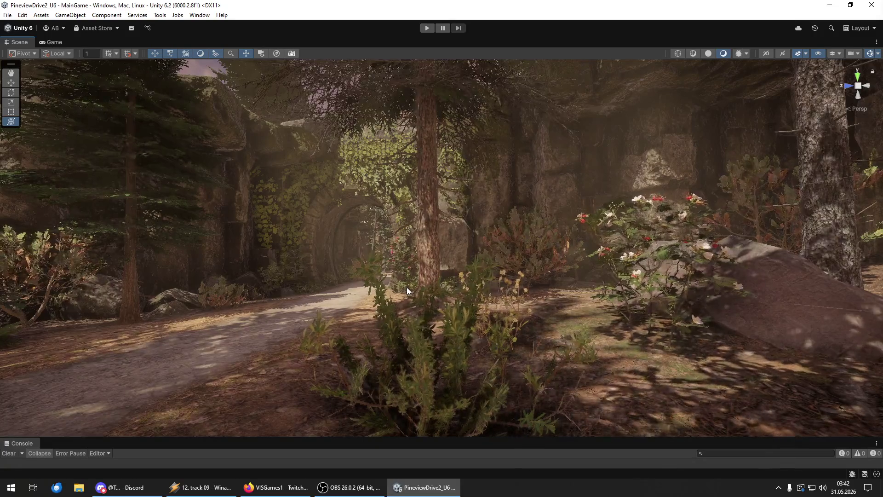
{"action": "mouse_move", "coordinate": [711, 83]}
{"action": "left_mouse_down"}
{"action": "mouse_move", "coordinate": [589, 190]}
{"action": "mouse_move", "coordinate": [630, 89]}
{"action": "mouse_move", "coordinate": [652, 161]}
{"action": "mouse_move", "coordinate": [472, 119]}
{"action": "left_mouse_up"}
{"action": "mouse_move", "coordinate": [691, 187]}
{"action": "left_mouse_down"}
{"action": "mouse_move", "coordinate": [560, 216]}
{"action": "mouse_move", "coordinate": [627, 239]}
{"action": "mouse_move", "coordinate": [595, 256]}
{"action": "mouse_move", "coordinate": [481, 250]}
{"action": "mouse_move", "coordinate": [572, 236]}
{"action": "mouse_move", "coordinate": [681, 236]}
{"action": "mouse_move", "coordinate": [609, 227]}
{"action": "mouse_move", "coordinate": [861, 256]}
{"action": "left_mouse_up"}
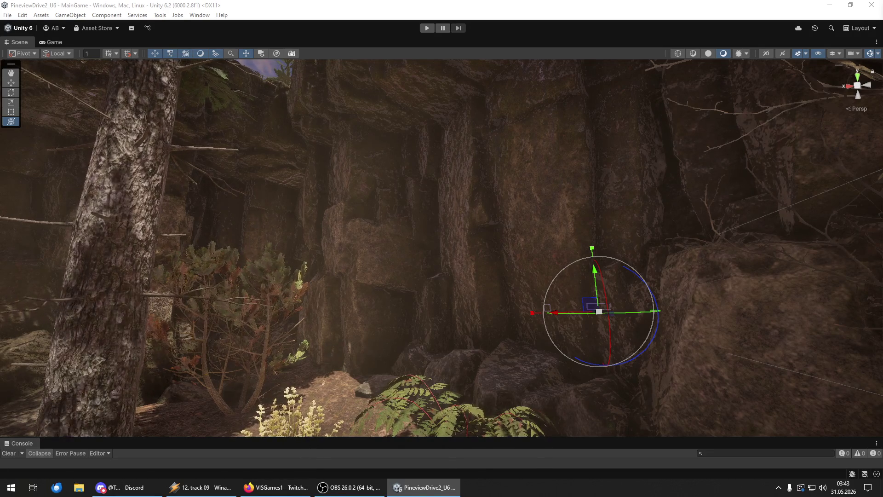
{"action": "key", "text": "shift+d"}
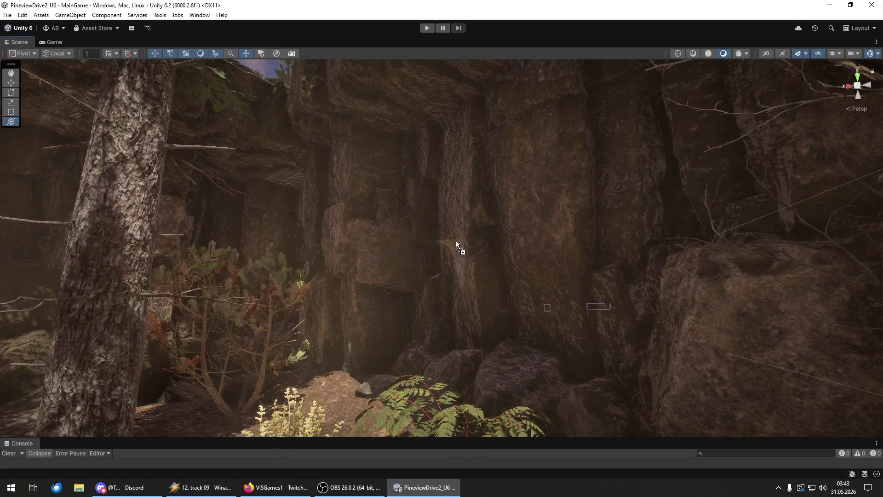
{"action": "mouse_move", "coordinate": [387, 128]}
{"action": "left_mouse_down"}
{"action": "mouse_move", "coordinate": [342, 89]}
{"action": "mouse_move", "coordinate": [446, 221]}
{"action": "mouse_move", "coordinate": [465, 216]}
{"action": "mouse_move", "coordinate": [578, 252]}
{"action": "mouse_move", "coordinate": [629, 194]}
{"action": "mouse_move", "coordinate": [605, 219]}
{"action": "mouse_move", "coordinate": [666, 262]}
{"action": "mouse_move", "coordinate": [711, 237]}
{"action": "mouse_move", "coordinate": [590, 233]}
{"action": "mouse_move", "coordinate": [575, 227]}
{"action": "mouse_move", "coordinate": [582, 203]}
{"action": "mouse_move", "coordinate": [757, 201]}
{"action": "left_mouse_up"}
{"action": "left_click", "coordinate": [410, 221]}
{"action": "scroll", "coordinate": [711, 237], "scroll_direction": "down", "scroll_amount": 5}
Tilt and nudge the waterfall deeper under the rock overhang, undoing the last change.
{"action": "key", "text": "f"}
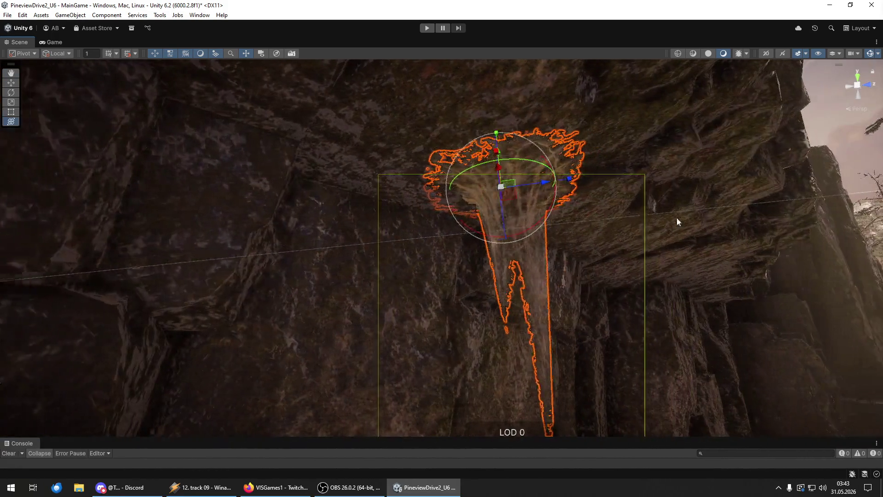
{"action": "left_click_drag", "start_coordinate": [543, 210], "coordinate": [545, 204]}
{"action": "key", "text": "w"}
{"action": "left_click_drag", "start_coordinate": [483, 153], "coordinate": [481, 144]}
{"action": "key", "text": "e"}
{"action": "left_click_drag", "start_coordinate": [496, 209], "coordinate": [502, 209]}
{"action": "key", "text": "w"}
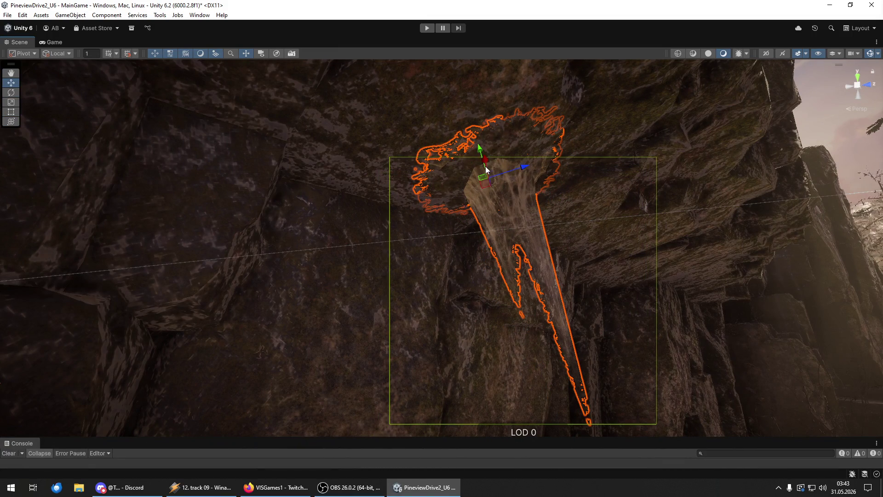
{"action": "left_click_drag", "start_coordinate": [480, 151], "coordinate": [510, 175]}
{"action": "mouse_move", "coordinate": [565, 194]}
{"action": "left_mouse_down"}
{"action": "mouse_move", "coordinate": [448, 238]}
{"action": "mouse_move", "coordinate": [360, 256]}
{"action": "mouse_move", "coordinate": [374, 236]}
{"action": "mouse_move", "coordinate": [434, 230]}
{"action": "mouse_move", "coordinate": [606, 169]}
{"action": "mouse_move", "coordinate": [591, 195]}
{"action": "mouse_move", "coordinate": [623, 182]}
{"action": "mouse_move", "coordinate": [617, 189]}
{"action": "mouse_move", "coordinate": [609, 155]}
{"action": "mouse_move", "coordinate": [525, 161]}
{"action": "mouse_move", "coordinate": [514, 224]}
{"action": "mouse_move", "coordinate": [443, 166]}
{"action": "mouse_move", "coordinate": [586, 169]}
{"action": "mouse_move", "coordinate": [497, 146]}
{"action": "mouse_move", "coordinate": [463, 211]}
{"action": "mouse_move", "coordinate": [449, 187]}
{"action": "mouse_move", "coordinate": [455, 209]}
{"action": "mouse_move", "coordinate": [450, 203]}
{"action": "mouse_move", "coordinate": [450, 133]}
{"action": "mouse_move", "coordinate": [446, 152]}
{"action": "mouse_move", "coordinate": [461, 175]}
{"action": "mouse_move", "coordinate": [499, 168]}
{"action": "mouse_move", "coordinate": [332, 165]}
{"action": "left_mouse_up"}
{"action": "key", "text": "e"}
{"action": "key", "text": "w"}
{"action": "key", "text": "ctrl+z"}
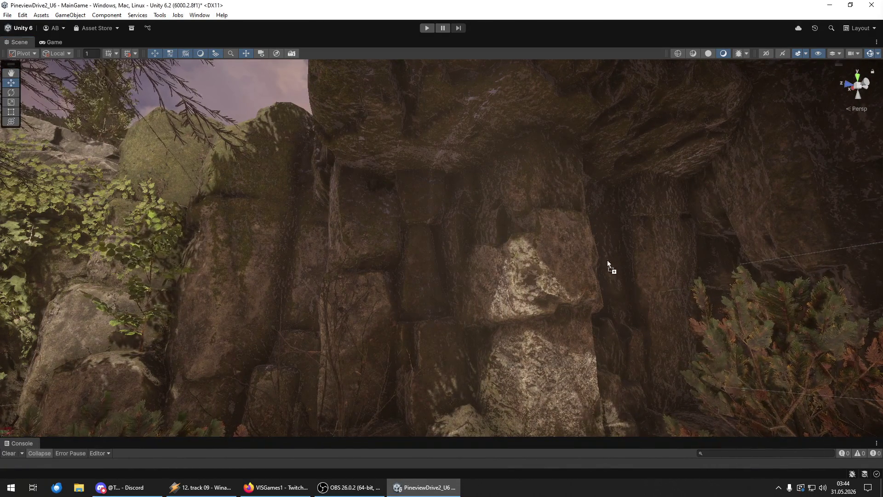
Drop a new waterfall strand on the rock wall, then slide, rotate and lift it under the overhang.
{"action": "left_click_drag", "start_coordinate": [553, 194], "coordinate": [553, 194]}
{"action": "scroll", "coordinate": [552, 193], "scroll_direction": "up", "scroll_amount": 3}
{"action": "mouse_move", "coordinate": [523, 253]}
{"action": "left_mouse_down"}
{"action": "mouse_move", "coordinate": [624, 245]}
{"action": "mouse_move", "coordinate": [472, 216]}
{"action": "left_mouse_up"}
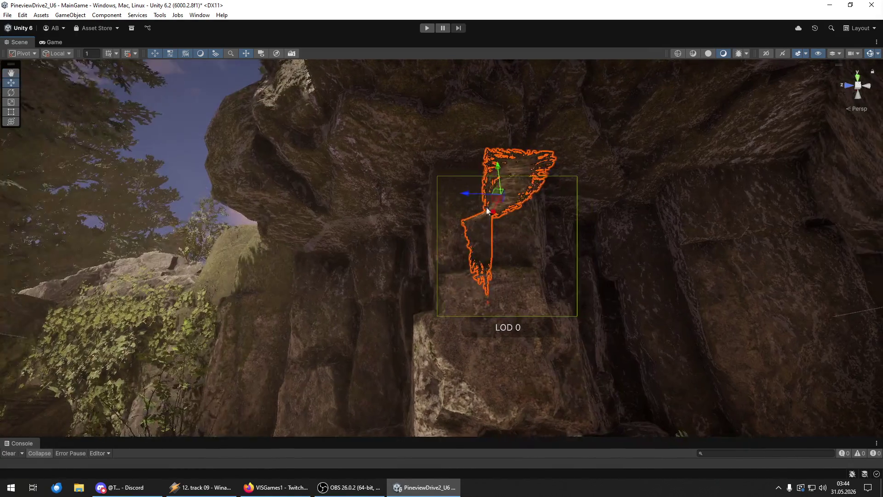
{"action": "mouse_move", "coordinate": [521, 199]}
{"action": "left_mouse_down"}
{"action": "mouse_move", "coordinate": [468, 170]}
{"action": "mouse_move", "coordinate": [428, 170]}
{"action": "left_mouse_up"}
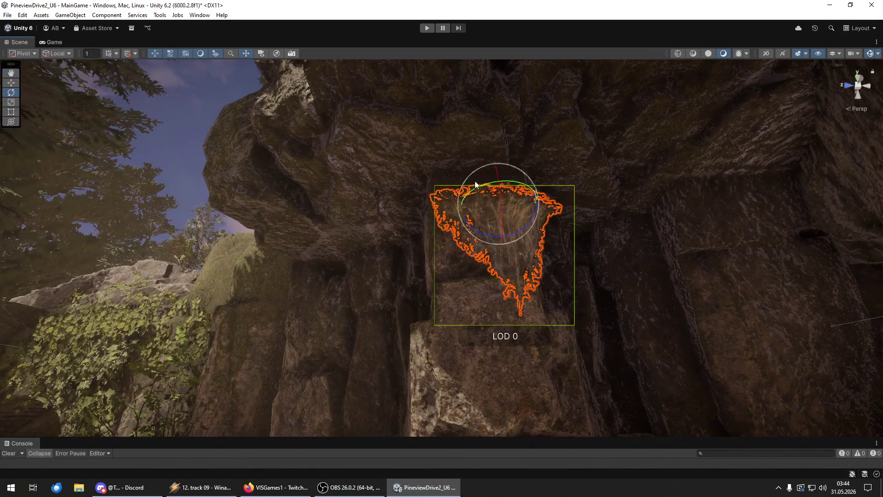
{"action": "mouse_move", "coordinate": [528, 199]}
{"action": "left_mouse_down"}
{"action": "mouse_move", "coordinate": [443, 201]}
{"action": "mouse_move", "coordinate": [414, 146]}
{"action": "mouse_move", "coordinate": [411, 102]}
{"action": "mouse_move", "coordinate": [383, 137]}
{"action": "mouse_move", "coordinate": [616, 118]}
{"action": "left_mouse_up"}
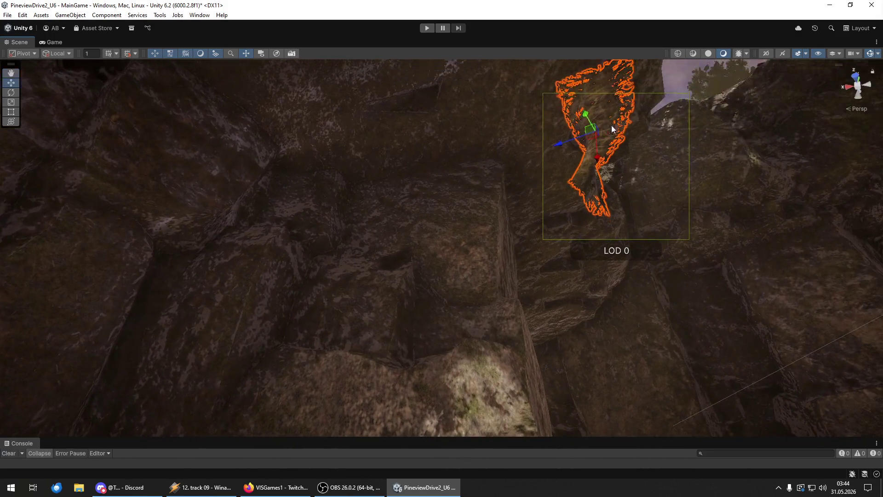
{"action": "mouse_move", "coordinate": [558, 145]}
{"action": "left_mouse_down"}
{"action": "mouse_move", "coordinate": [533, 148]}
{"action": "mouse_move", "coordinate": [513, 166]}
{"action": "mouse_move", "coordinate": [391, 138]}
{"action": "mouse_move", "coordinate": [416, 128]}
{"action": "mouse_move", "coordinate": [394, 37]}
{"action": "mouse_move", "coordinate": [405, 175]}
{"action": "mouse_move", "coordinate": [399, 163]}
{"action": "mouse_move", "coordinate": [443, 187]}
{"action": "mouse_move", "coordinate": [520, 178]}
{"action": "mouse_move", "coordinate": [511, 241]}
{"action": "mouse_move", "coordinate": [497, 210]}
{"action": "mouse_move", "coordinate": [502, 181]}
{"action": "mouse_move", "coordinate": [605, 301]}
{"action": "mouse_move", "coordinate": [508, 305]}
{"action": "mouse_move", "coordinate": [497, 281]}
{"action": "mouse_move", "coordinate": [469, 259]}
{"action": "mouse_move", "coordinate": [407, 238]}
{"action": "left_mouse_up"}
{"action": "key", "text": "y"}
{"action": "mouse_move", "coordinate": [453, 378]}
{"action": "left_mouse_down"}
{"action": "mouse_move", "coordinate": [601, 237]}
{"action": "mouse_move", "coordinate": [601, 247]}
{"action": "mouse_move", "coordinate": [630, 193]}
{"action": "mouse_move", "coordinate": [690, 208]}
{"action": "mouse_move", "coordinate": [760, 183]}
{"action": "mouse_move", "coordinate": [731, 166]}
{"action": "mouse_move", "coordinate": [538, 189]}
{"action": "mouse_move", "coordinate": [487, 181]}
{"action": "mouse_move", "coordinate": [479, 158]}
{"action": "mouse_move", "coordinate": [528, 210]}
{"action": "mouse_move", "coordinate": [521, 201]}
{"action": "left_mouse_up"}
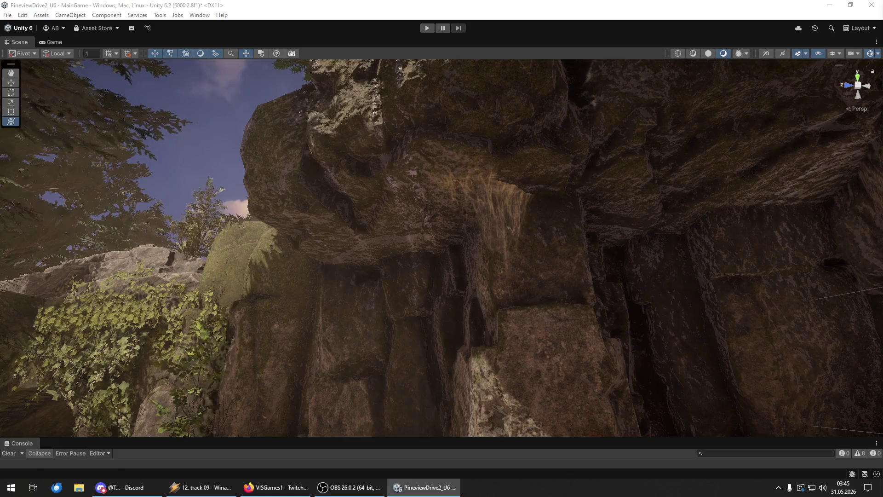
Check the rock group, waterfall and ivy, then fly the Scene camera along the path to the stone arch.
{"action": "left_click", "coordinate": [584, 86]}
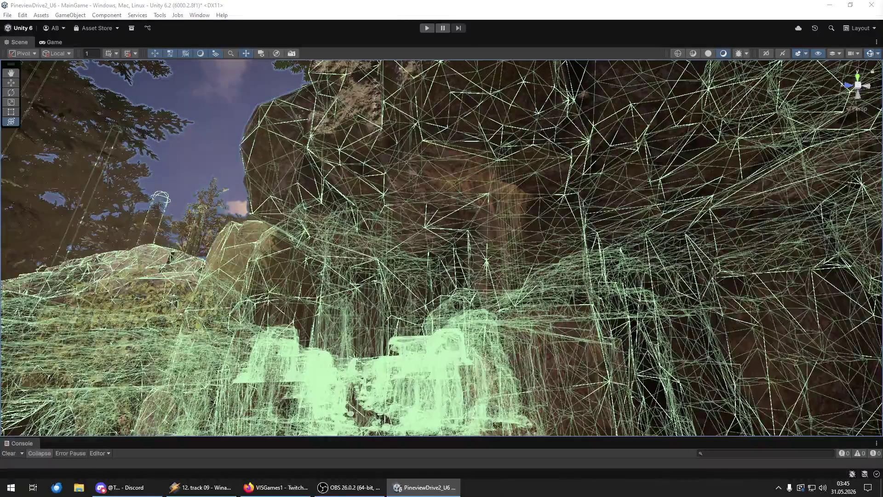
{"action": "key", "text": "shift+d"}
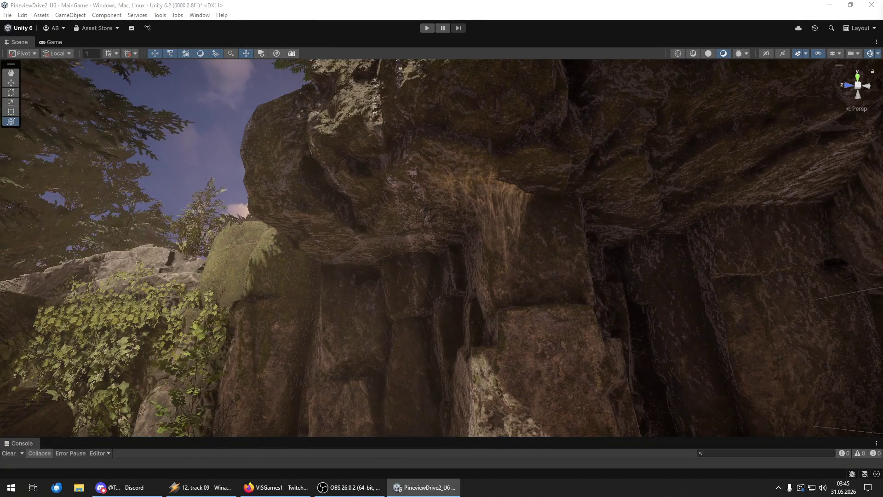
{"action": "left_click", "coordinate": [490, 207]}
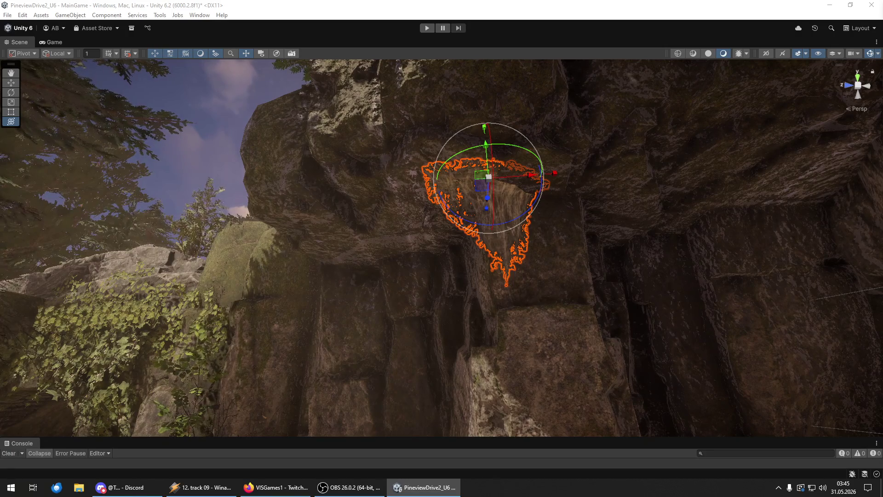
{"action": "left_click", "coordinate": [115, 331]}
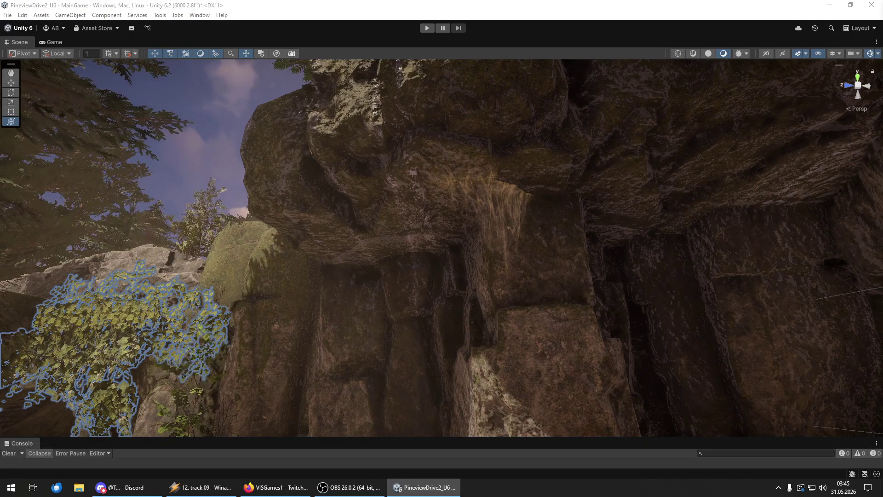
{"action": "mouse_move", "coordinate": [782, 267]}
{"action": "left_mouse_down"}
{"action": "mouse_move", "coordinate": [790, 258]}
{"action": "mouse_move", "coordinate": [457, 296]}
{"action": "mouse_move", "coordinate": [462, 354]}
{"action": "mouse_move", "coordinate": [529, 351]}
{"action": "mouse_move", "coordinate": [558, 315]}
{"action": "mouse_move", "coordinate": [579, 326]}
{"action": "mouse_move", "coordinate": [600, 311]}
{"action": "mouse_move", "coordinate": [602, 329]}
{"action": "left_mouse_up"}
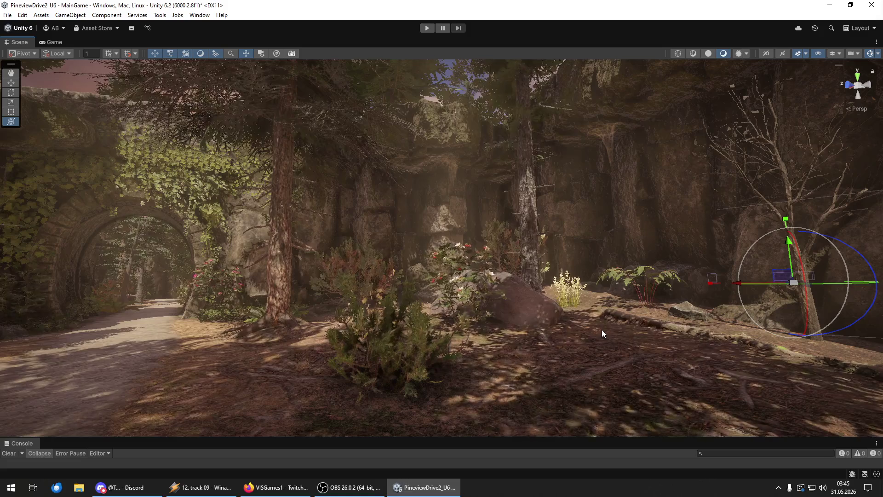
{"action": "left_click_drag", "start_coordinate": [600, 329], "coordinate": [415, 403]}
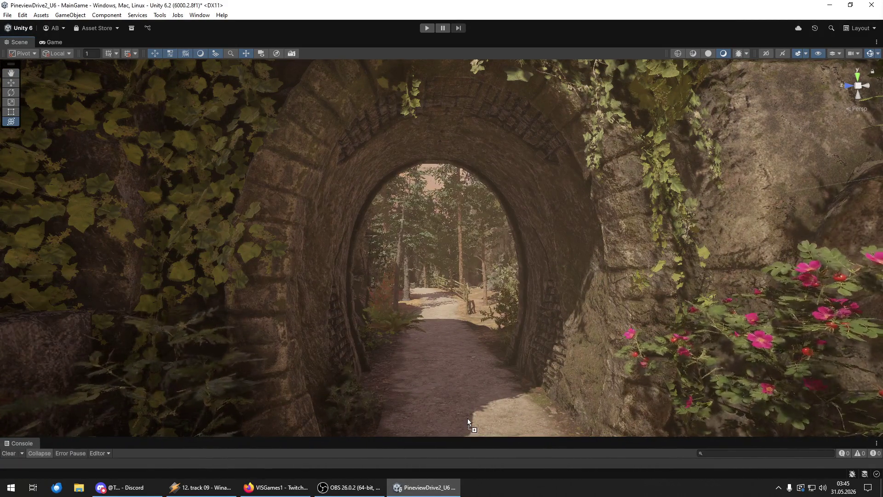
Rotate the tree standing inside the stone arch.
{"action": "left_click", "coordinate": [455, 396]}
{"action": "left_click", "coordinate": [462, 322]}
{"action": "left_click", "coordinate": [419, 172]}
{"action": "key", "text": "e"}
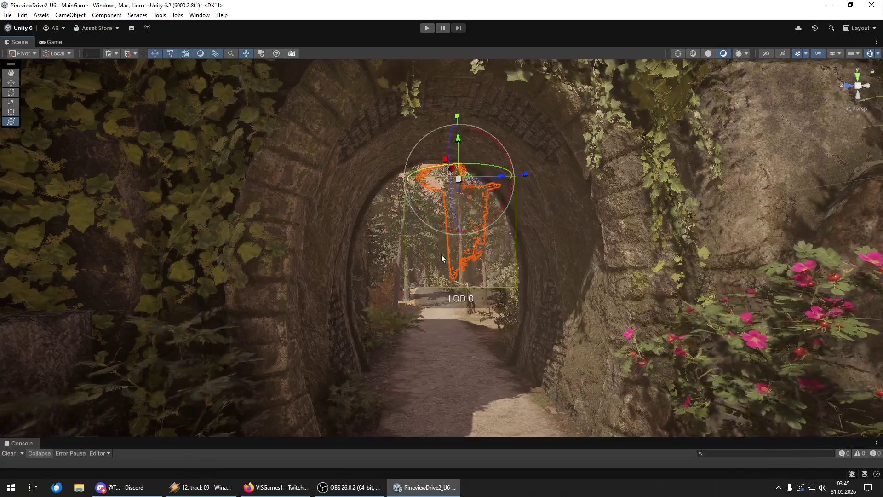
{"action": "scroll", "coordinate": [435, 242], "scroll_direction": "up", "scroll_amount": 5}
{"action": "left_click_drag", "start_coordinate": [491, 201], "coordinate": [579, 243]}
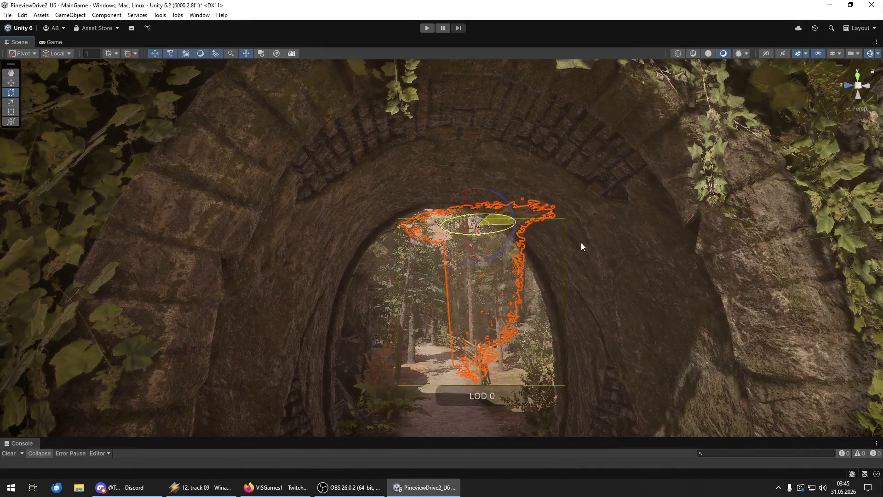
{"action": "key", "text": "shift+d"}
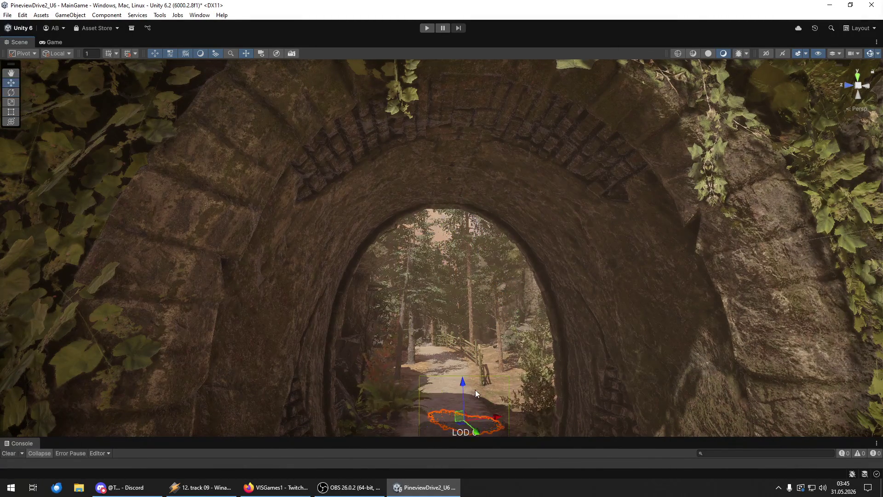
Add a new decal to the scene and rotate it to lie flat and level.
{"action": "scroll", "coordinate": [476, 389], "scroll_direction": "down", "scroll_amount": 3}
{"action": "mouse_move", "coordinate": [461, 325]}
{"action": "left_mouse_down"}
{"action": "mouse_move", "coordinate": [572, 443]}
{"action": "mouse_move", "coordinate": [596, 392]}
{"action": "mouse_move", "coordinate": [435, 385]}
{"action": "mouse_move", "coordinate": [423, 152]}
{"action": "left_mouse_up"}
{"action": "key", "text": "f"}
{"action": "key", "text": "e"}
{"action": "mouse_move", "coordinate": [425, 204]}
{"action": "left_mouse_down"}
{"action": "mouse_move", "coordinate": [489, 206]}
{"action": "mouse_move", "coordinate": [465, 215]}
{"action": "mouse_move", "coordinate": [436, 285]}
{"action": "mouse_move", "coordinate": [479, 438]}
{"action": "left_mouse_up"}
{"action": "mouse_move", "coordinate": [465, 215]}
{"action": "left_mouse_down"}
{"action": "mouse_move", "coordinate": [489, 209]}
{"action": "mouse_move", "coordinate": [490, 234]}
{"action": "mouse_move", "coordinate": [456, 160]}
{"action": "mouse_move", "coordinate": [456, 183]}
{"action": "left_mouse_up"}
{"action": "scroll", "coordinate": [490, 235], "scroll_direction": "up", "scroll_amount": 3}
{"action": "mouse_move", "coordinate": [489, 134]}
{"action": "left_mouse_down"}
{"action": "mouse_move", "coordinate": [467, 172]}
{"action": "mouse_move", "coordinate": [470, 165]}
{"action": "mouse_move", "coordinate": [470, 185]}
{"action": "mouse_move", "coordinate": [482, 190]}
{"action": "left_mouse_up"}
{"action": "mouse_move", "coordinate": [473, 225]}
{"action": "left_mouse_down"}
{"action": "mouse_move", "coordinate": [462, 212]}
{"action": "mouse_move", "coordinate": [466, 228]}
{"action": "left_mouse_up"}
Raise the decal from the path up into the arch opening.
{"action": "mouse_move", "coordinate": [450, 283]}
{"action": "left_mouse_down"}
{"action": "mouse_move", "coordinate": [816, 216]}
{"action": "mouse_move", "coordinate": [550, 267]}
{"action": "mouse_move", "coordinate": [367, 220]}
{"action": "mouse_move", "coordinate": [349, 160]}
{"action": "mouse_move", "coordinate": [556, 238]}
{"action": "mouse_move", "coordinate": [585, 351]}
{"action": "mouse_move", "coordinate": [572, 282]}
{"action": "mouse_move", "coordinate": [856, 324]}
{"action": "left_mouse_up"}
{"action": "mouse_move", "coordinate": [404, 224]}
{"action": "left_mouse_down"}
{"action": "mouse_move", "coordinate": [642, 335]}
{"action": "mouse_move", "coordinate": [653, 367]}
{"action": "left_mouse_up"}
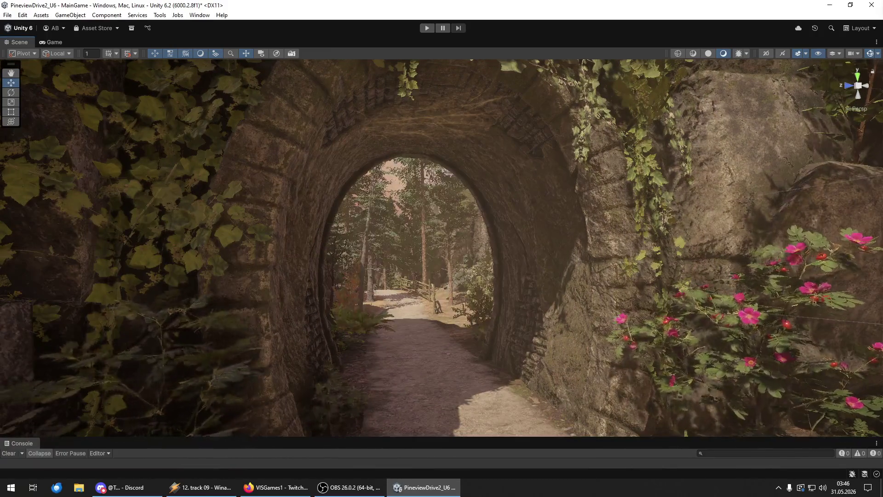
{"action": "left_click", "coordinate": [479, 370]}
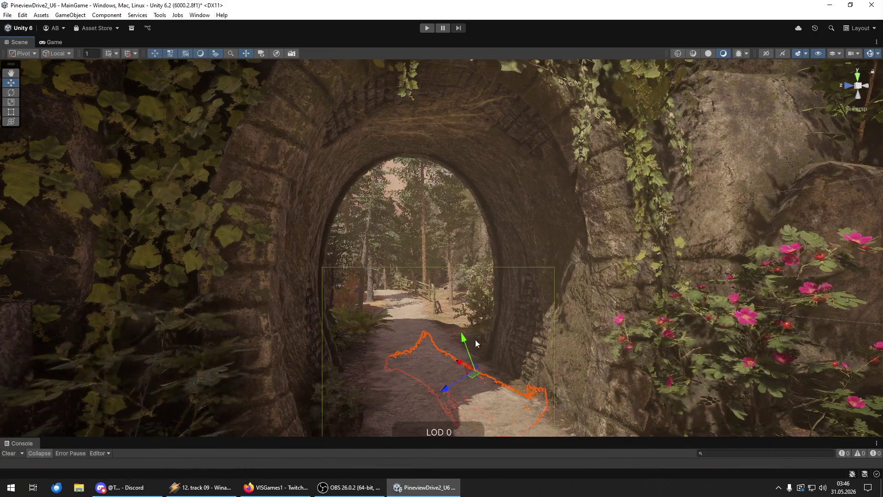
{"action": "left_click_drag", "start_coordinate": [476, 342], "coordinate": [438, 245]}
{"action": "left_click", "coordinate": [437, 246]}
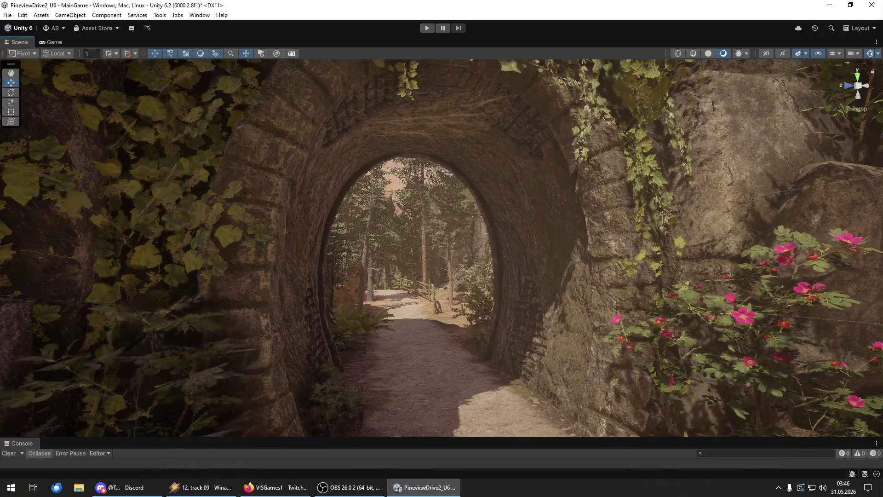
{"action": "left_click", "coordinate": [477, 367]}
{"action": "left_click_drag", "start_coordinate": [478, 368], "coordinate": [448, 199]}
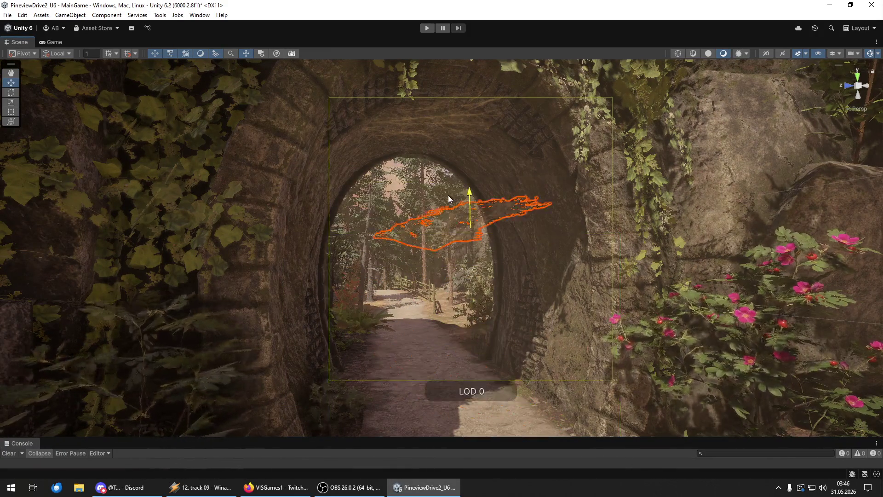
{"action": "left_click", "coordinate": [449, 199]}
{"action": "left_click", "coordinate": [429, 388]}
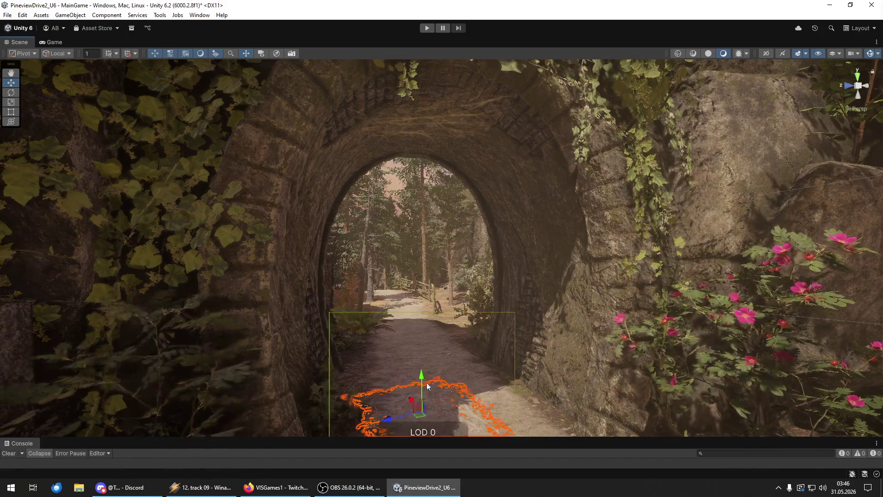
{"action": "left_click_drag", "start_coordinate": [428, 389], "coordinate": [413, 265]}
{"action": "left_click", "coordinate": [414, 264]}
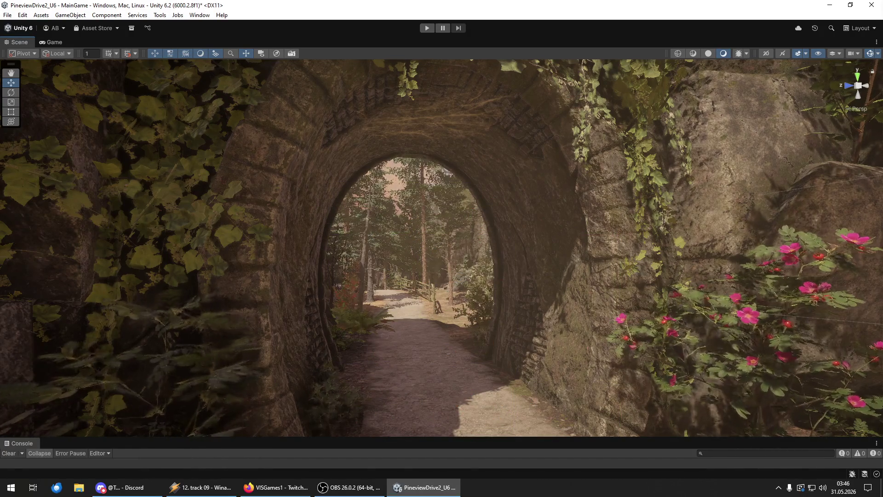
{"action": "left_click", "coordinate": [473, 407]}
{"action": "left_click_drag", "start_coordinate": [474, 407], "coordinate": [436, 302]}
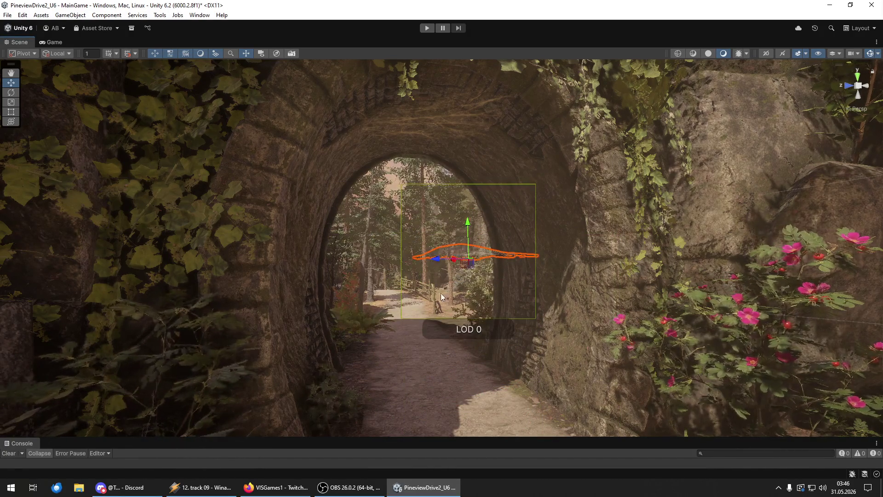
Move the decal onto the arch wall and rotate it flat against the stone.
{"action": "mouse_move", "coordinate": [462, 254]}
{"action": "left_mouse_down"}
{"action": "mouse_move", "coordinate": [467, 407]}
{"action": "mouse_move", "coordinate": [491, 386]}
{"action": "left_mouse_up"}
{"action": "key", "text": "w"}
{"action": "scroll", "coordinate": [505, 340], "scroll_direction": "up", "scroll_amount": 5}
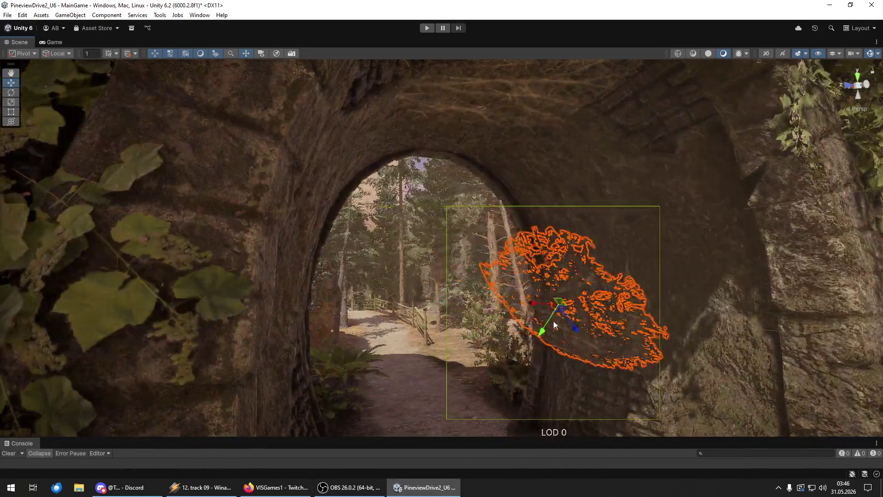
{"action": "mouse_move", "coordinate": [575, 282]}
{"action": "left_mouse_down"}
{"action": "mouse_move", "coordinate": [614, 213]}
{"action": "mouse_move", "coordinate": [610, 224]}
{"action": "left_mouse_up"}
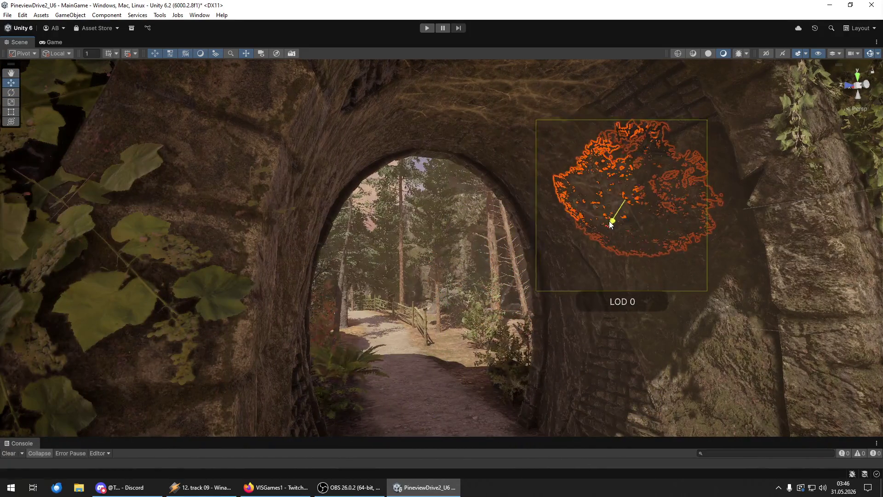
{"action": "key", "text": "f"}
{"action": "key", "text": "e"}
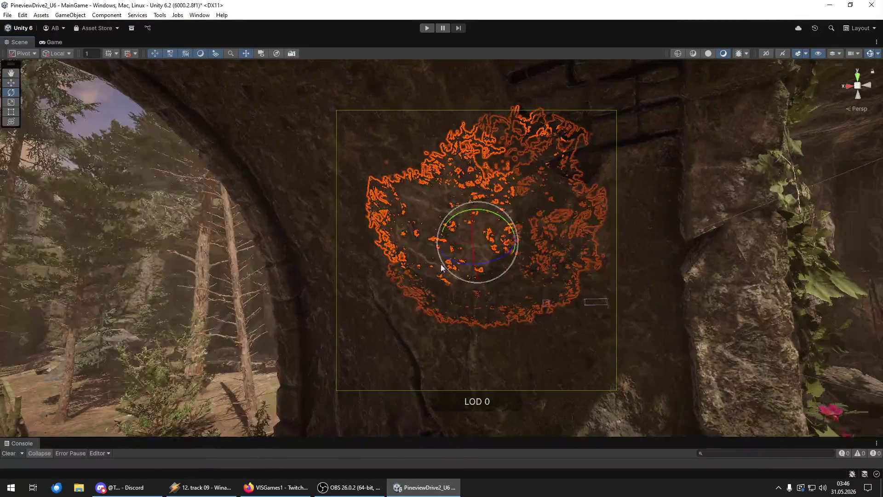
{"action": "key", "text": "y"}
{"action": "scroll", "coordinate": [480, 267], "scroll_direction": "up", "scroll_amount": 3}
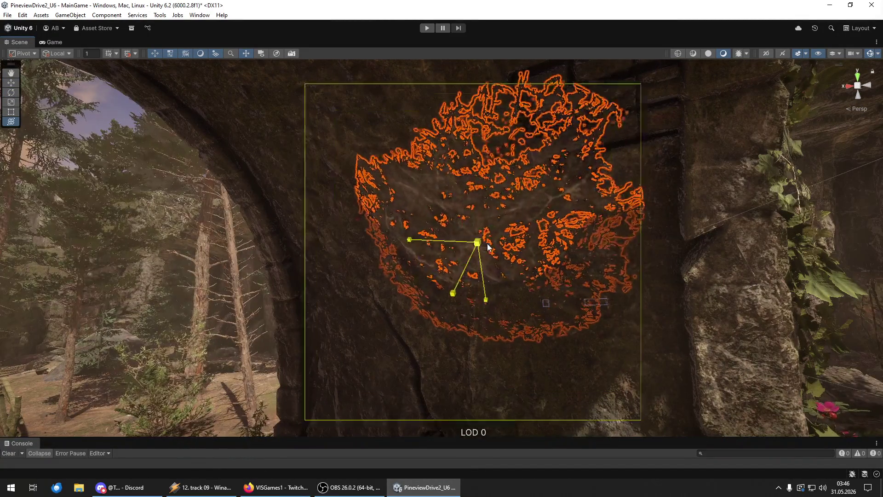
{"action": "key", "text": "e"}
{"action": "mouse_move", "coordinate": [470, 252]}
{"action": "left_mouse_down"}
{"action": "mouse_move", "coordinate": [464, 244]}
{"action": "mouse_move", "coordinate": [463, 270]}
{"action": "mouse_move", "coordinate": [492, 269]}
{"action": "mouse_move", "coordinate": [463, 256]}
{"action": "mouse_move", "coordinate": [459, 269]}
{"action": "mouse_move", "coordinate": [605, 279]}
{"action": "mouse_move", "coordinate": [561, 305]}
{"action": "mouse_move", "coordinate": [486, 276]}
{"action": "mouse_move", "coordinate": [469, 279]}
{"action": "mouse_move", "coordinate": [467, 173]}
{"action": "mouse_move", "coordinate": [383, 236]}
{"action": "mouse_move", "coordinate": [377, 289]}
{"action": "mouse_move", "coordinate": [459, 274]}
{"action": "left_mouse_up"}
{"action": "key", "text": "e"}
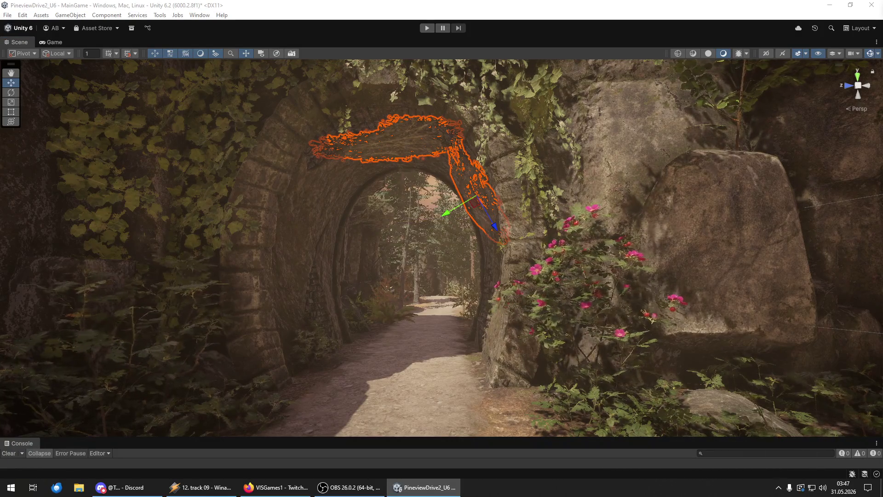
{"action": "mouse_move", "coordinate": [479, 270]}
{"action": "left_mouse_down"}
{"action": "mouse_move", "coordinate": [531, 310]}
{"action": "mouse_move", "coordinate": [525, 318]}
{"action": "mouse_move", "coordinate": [595, 302]}
{"action": "mouse_move", "coordinate": [552, 303]}
{"action": "mouse_move", "coordinate": [562, 310]}
{"action": "left_mouse_up"}
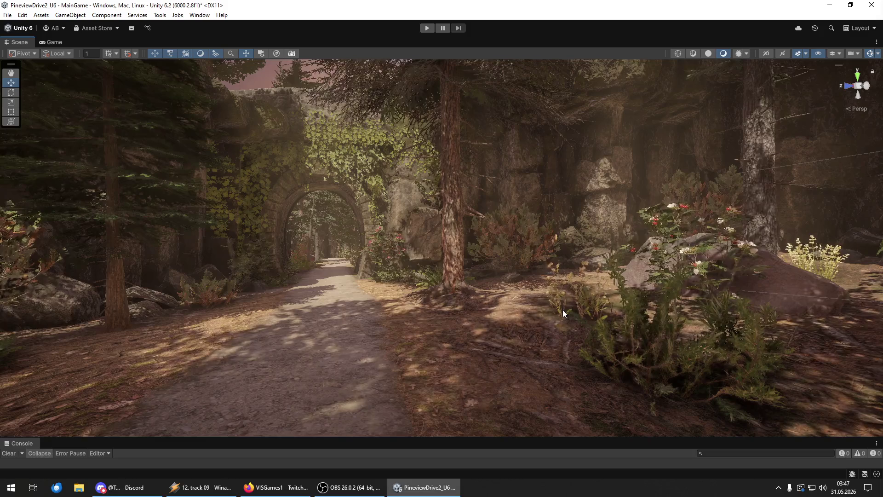
Save the current scene, then save the whole project from the File menu.
{"action": "mouse_move", "coordinate": [562, 310]}
{"action": "left_mouse_down"}
{"action": "mouse_move", "coordinate": [537, 161]}
{"action": "mouse_move", "coordinate": [345, 176]}
{"action": "mouse_move", "coordinate": [436, 285]}
{"action": "mouse_move", "coordinate": [482, 266]}
{"action": "mouse_move", "coordinate": [526, 276]}
{"action": "left_mouse_up"}
{"action": "left_click", "coordinate": [8, 14]}
{"action": "left_click", "coordinate": [21, 59]}
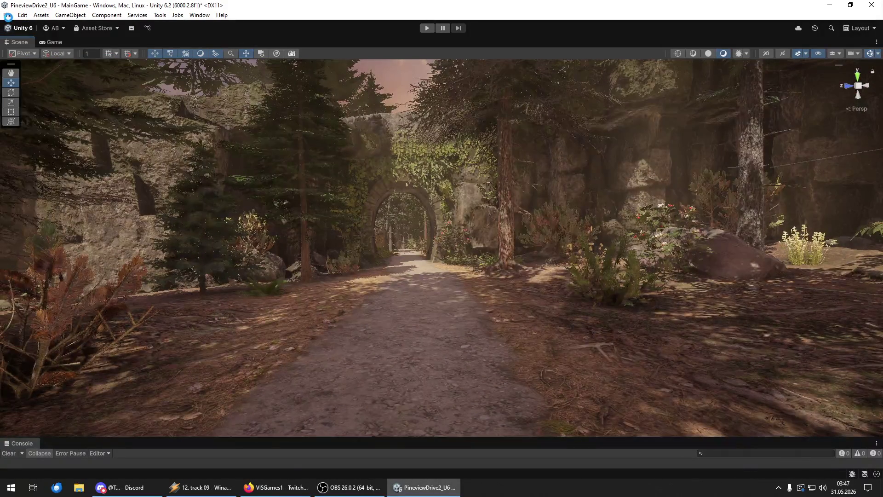
{"action": "left_click", "coordinate": [8, 15]}
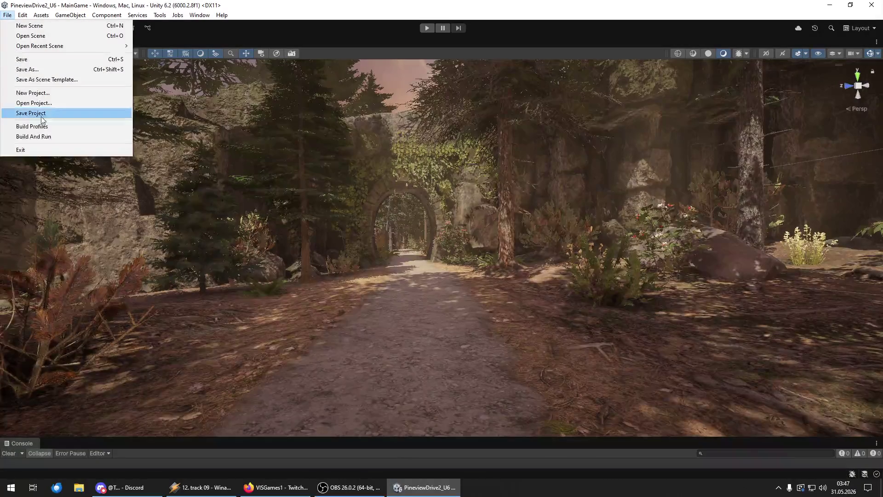
{"action": "left_click", "coordinate": [21, 112]}
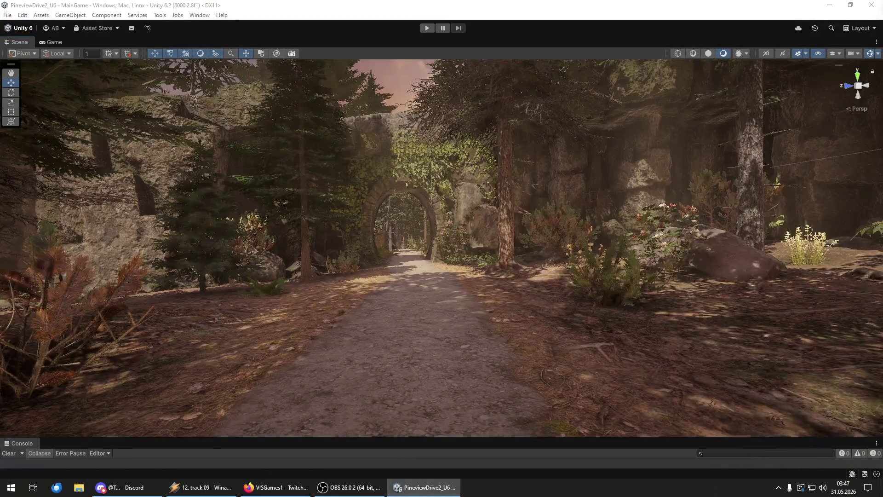
{"action": "key", "text": "ctrl+4"}
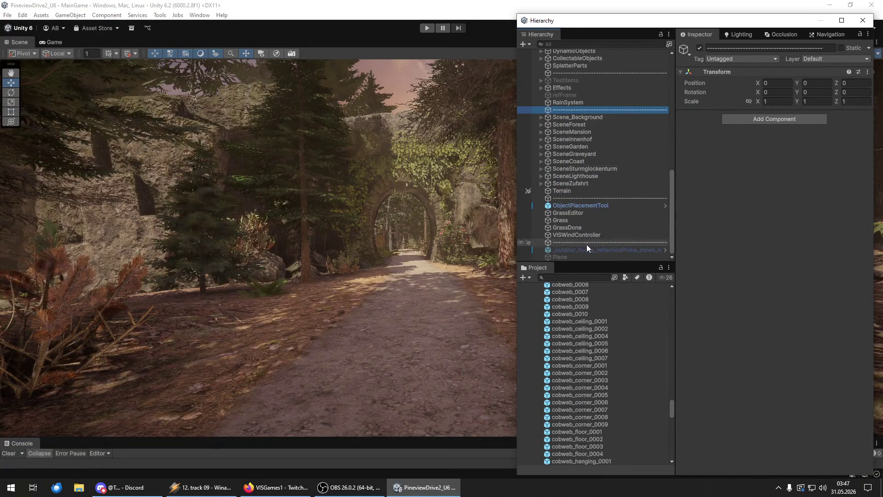
Duplicate VISWindController, deactivate the original, and select the copy VISWindController (1).
{"action": "left_click", "coordinate": [582, 234]}
{"action": "key", "text": "ctrl+d"}
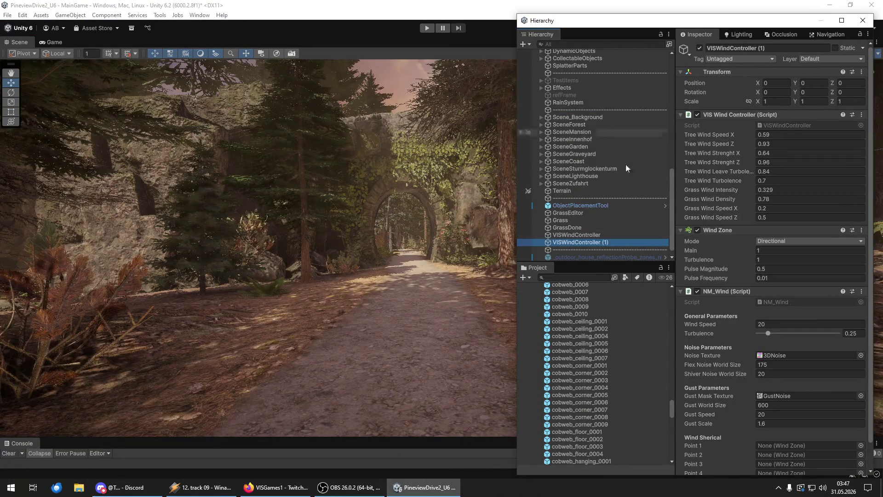
{"action": "left_click", "coordinate": [593, 235]}
{"action": "left_click", "coordinate": [699, 48]}
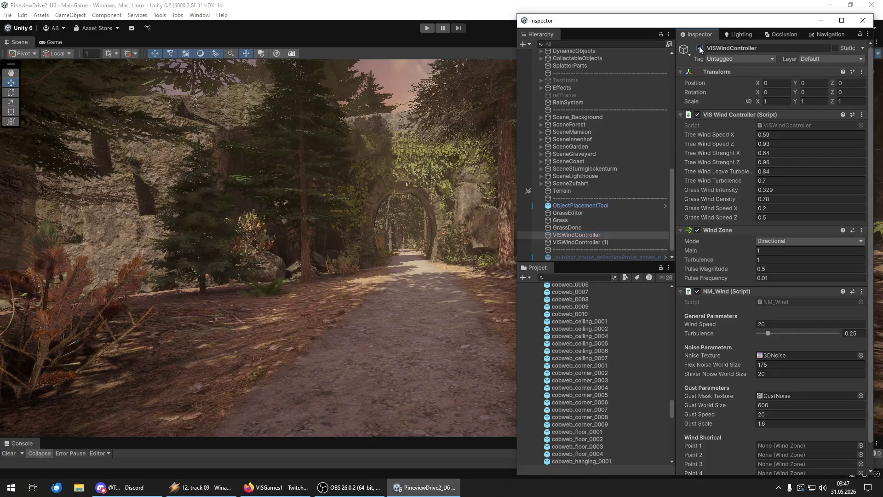
{"action": "left_click", "coordinate": [591, 244]}
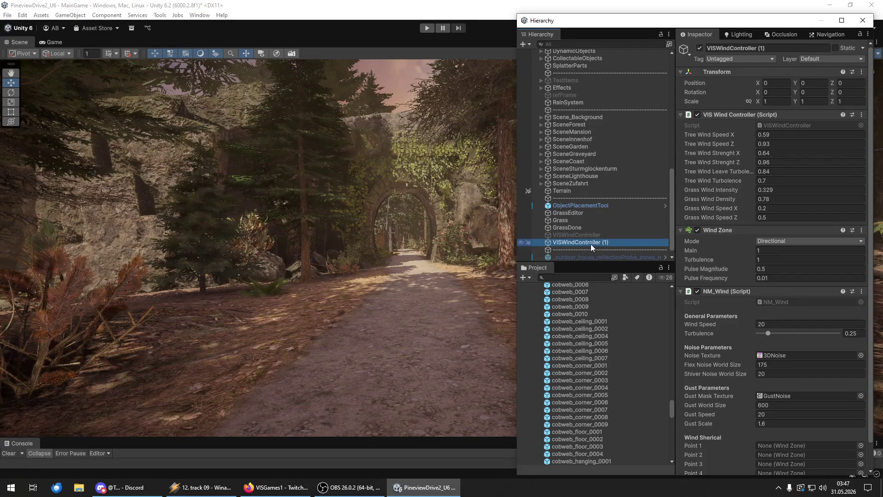
{"action": "left_click_drag", "start_coordinate": [716, 25], "coordinate": [735, 29]}
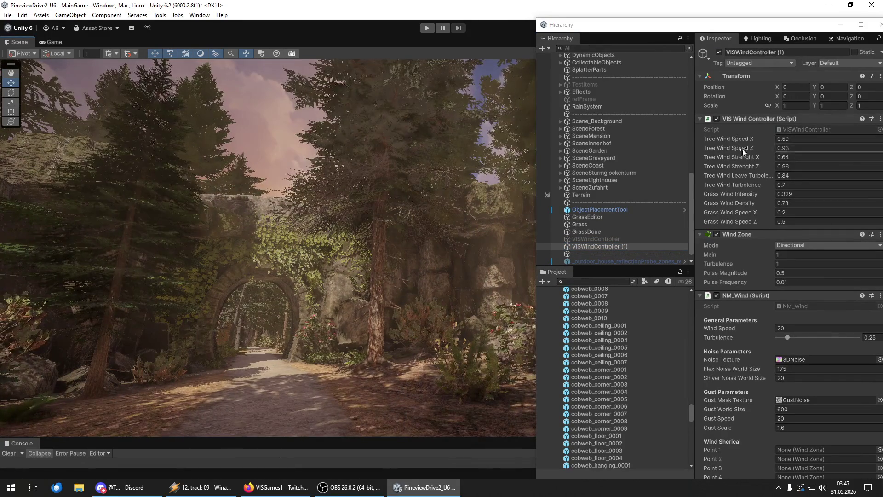
Set the copy's Tree Wind Speed X 2.04, Speed Z 1.53, Strength Z 6.57, Leaf Turbulence 1.29.
{"action": "left_click", "coordinate": [731, 156]}
{"action": "left_click_drag", "start_coordinate": [731, 156], "coordinate": [763, 156]}
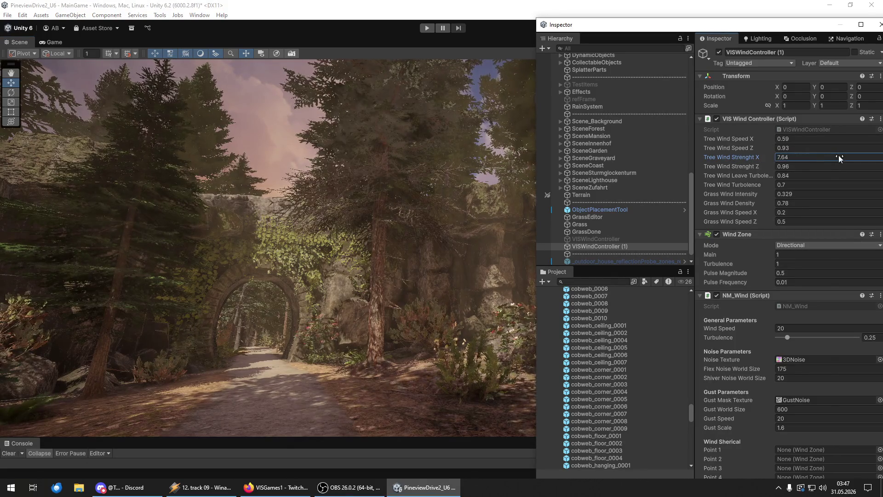
{"action": "left_click_drag", "start_coordinate": [739, 166], "coordinate": [827, 165]}
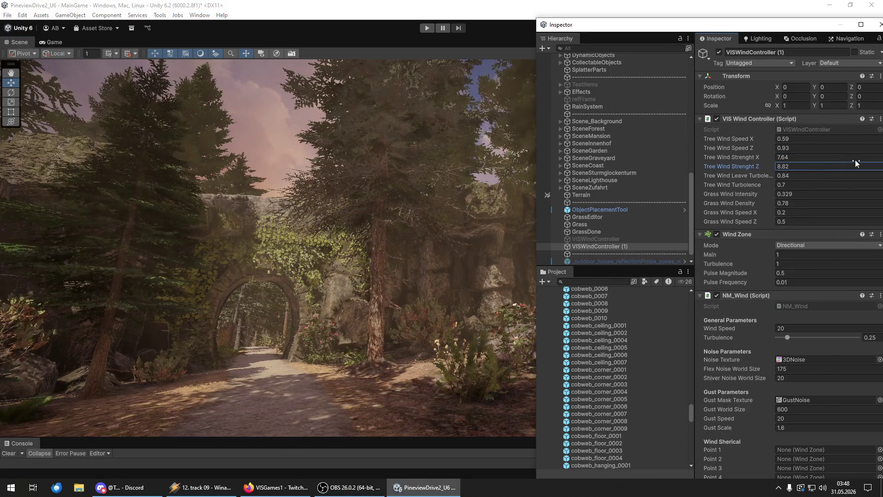
{"action": "left_click", "coordinate": [731, 178]}
{"action": "left_click_drag", "start_coordinate": [729, 177], "coordinate": [755, 177]}
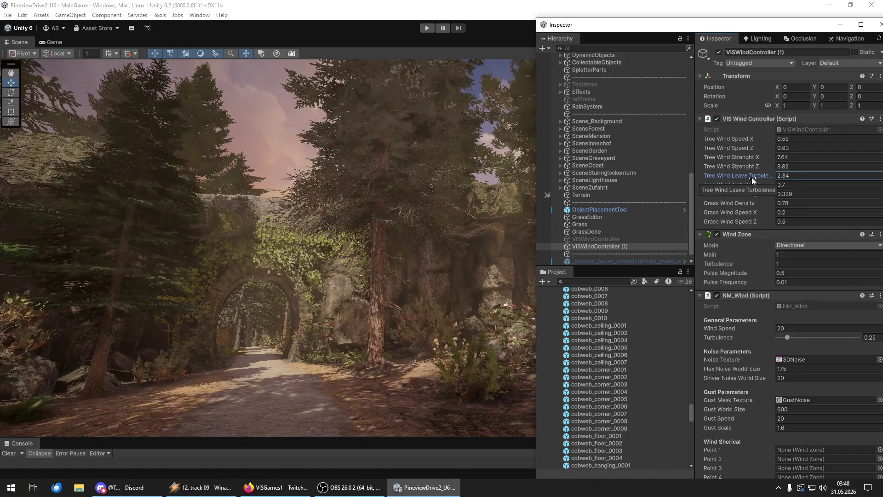
{"action": "left_click_drag", "start_coordinate": [731, 139], "coordinate": [753, 141]}
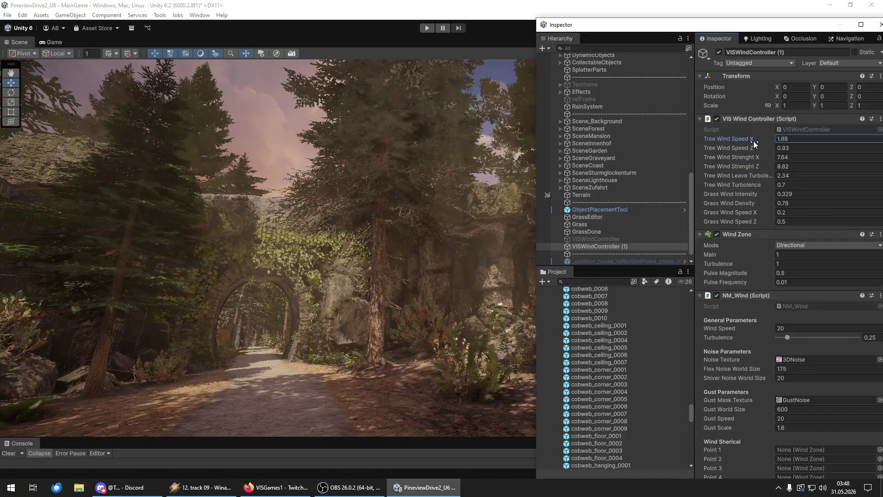
{"action": "mouse_move", "coordinate": [745, 175]}
{"action": "left_mouse_down"}
{"action": "mouse_move", "coordinate": [733, 176]}
{"action": "mouse_move", "coordinate": [739, 166]}
{"action": "mouse_move", "coordinate": [727, 165]}
{"action": "mouse_move", "coordinate": [741, 148]}
{"action": "left_mouse_up"}
Tune tree wind to Speed X 2.25, Speed Z 0.89, Strength X 13.3, Strength Z 13.33.
{"action": "mouse_move", "coordinate": [73, 211]}
{"action": "left_mouse_down"}
{"action": "mouse_move", "coordinate": [72, 157]}
{"action": "mouse_move", "coordinate": [176, 203]}
{"action": "left_mouse_up"}
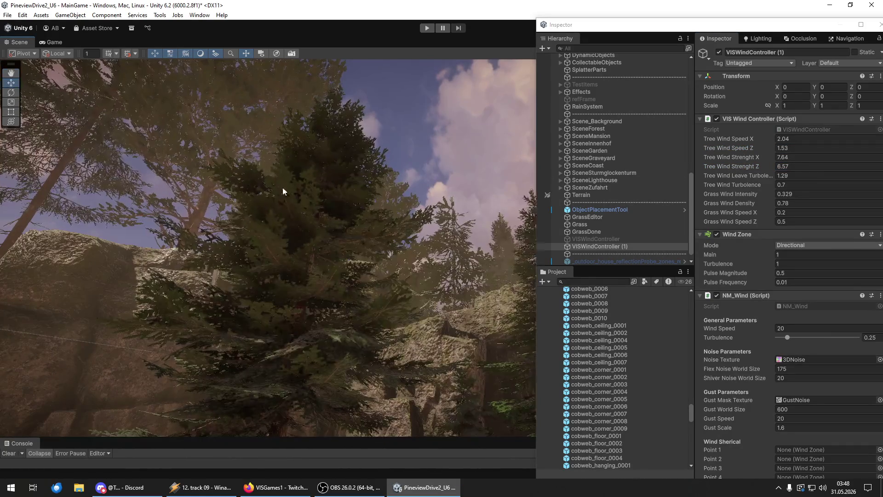
{"action": "mouse_move", "coordinate": [733, 147]}
{"action": "left_mouse_down"}
{"action": "mouse_move", "coordinate": [753, 144]}
{"action": "mouse_move", "coordinate": [730, 148]}
{"action": "mouse_move", "coordinate": [730, 136]}
{"action": "mouse_move", "coordinate": [768, 138]}
{"action": "left_mouse_up"}
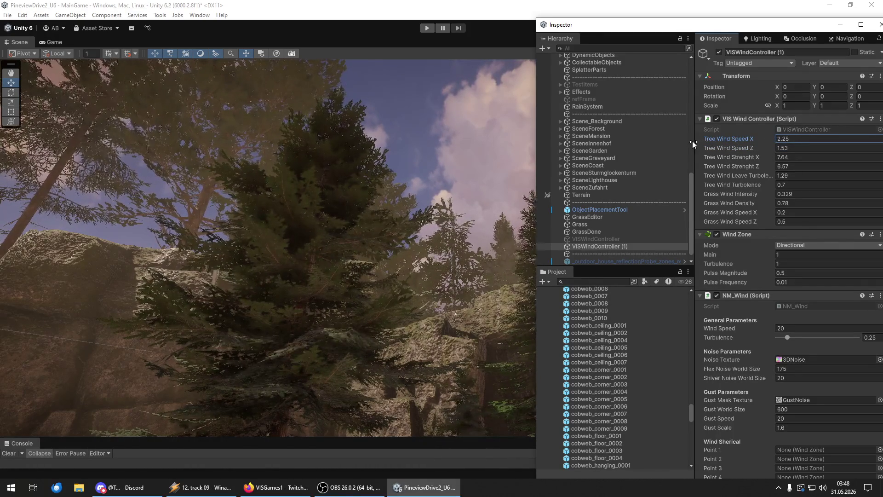
{"action": "mouse_move", "coordinate": [748, 145]}
{"action": "left_mouse_down"}
{"action": "mouse_move", "coordinate": [737, 157]}
{"action": "mouse_move", "coordinate": [874, 157]}
{"action": "mouse_move", "coordinate": [30, 159]}
{"action": "left_mouse_up"}
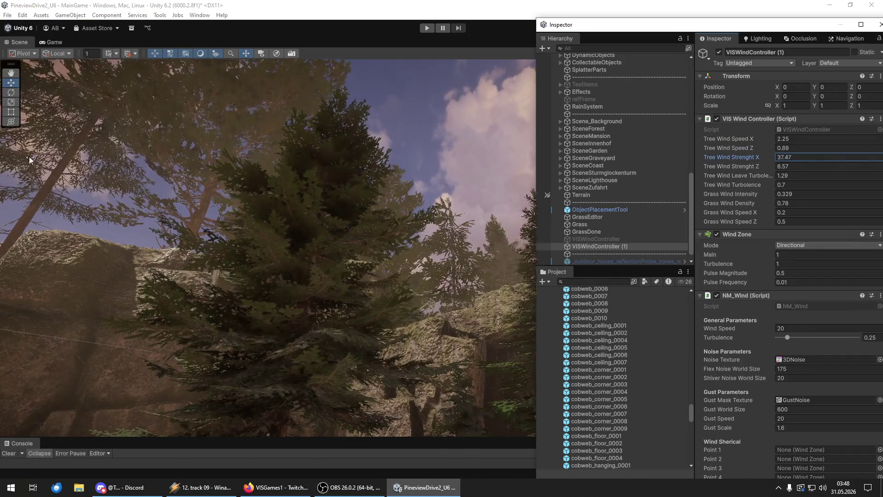
{"action": "mouse_move", "coordinate": [405, 158]}
{"action": "left_mouse_down"}
{"action": "mouse_move", "coordinate": [292, 177]}
{"action": "mouse_move", "coordinate": [275, 216]}
{"action": "mouse_move", "coordinate": [231, 119]}
{"action": "left_mouse_up"}
{"action": "left_click_drag", "start_coordinate": [744, 157], "coordinate": [633, 173]}
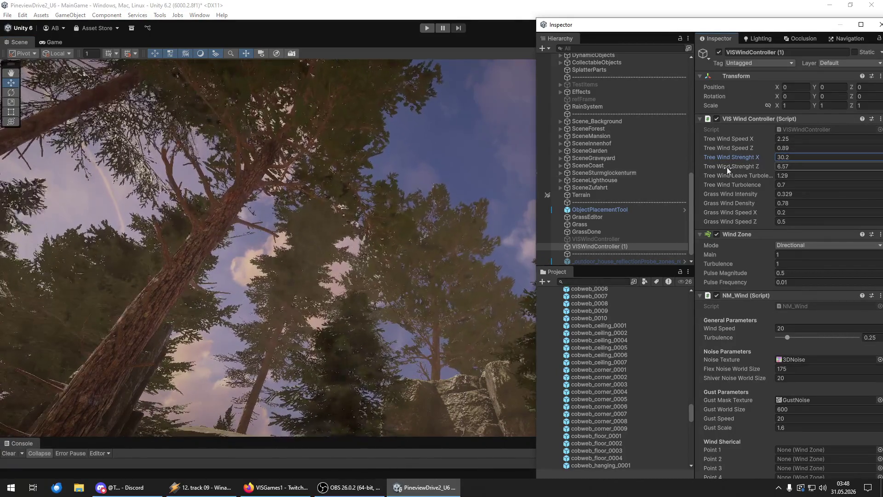
{"action": "left_click_drag", "start_coordinate": [757, 166], "coordinate": [759, 168]}
{"action": "type", "text": "13.33"}
{"action": "mouse_move", "coordinate": [325, 237]}
{"action": "left_mouse_down"}
{"action": "mouse_move", "coordinate": [93, 285]}
{"action": "mouse_move", "coordinate": [116, 296]}
{"action": "left_mouse_up"}
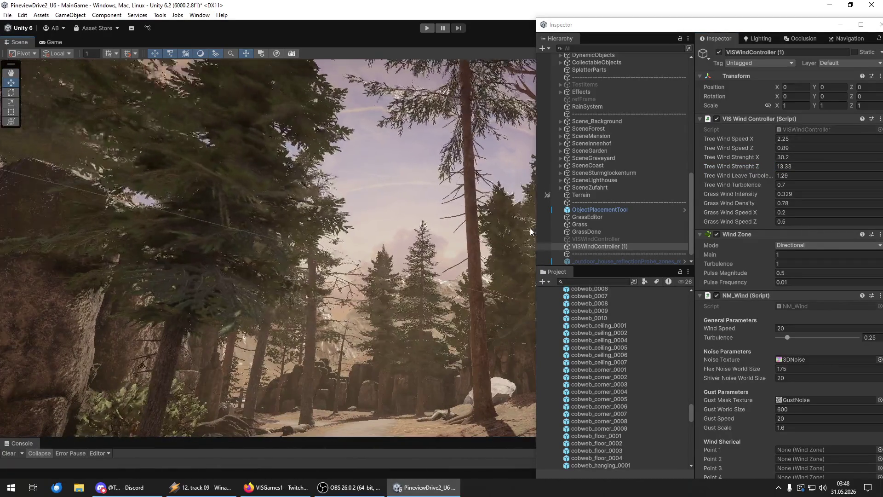
{"action": "mouse_move", "coordinate": [741, 158]}
{"action": "left_mouse_down"}
{"action": "mouse_move", "coordinate": [703, 159]}
{"action": "mouse_move", "coordinate": [724, 157]}
{"action": "mouse_move", "coordinate": [717, 159]}
{"action": "left_mouse_up"}
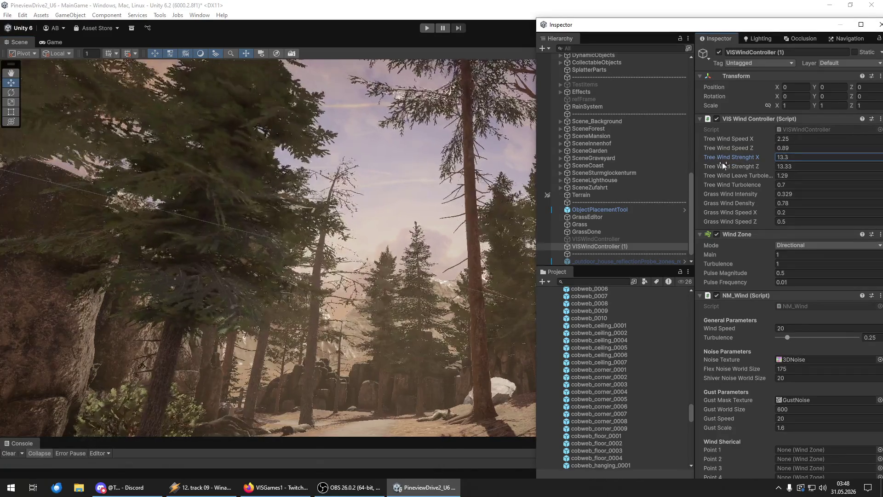
Raise tree wind turbulence to 1.77 and set Speed X 1.24, Speed Z 1.54, watching trees sway.
{"action": "mouse_move", "coordinate": [276, 221]}
{"action": "left_mouse_down"}
{"action": "mouse_move", "coordinate": [274, 178]}
{"action": "mouse_move", "coordinate": [593, 270]}
{"action": "mouse_move", "coordinate": [638, 209]}
{"action": "mouse_move", "coordinate": [638, 254]}
{"action": "mouse_move", "coordinate": [181, 223]}
{"action": "mouse_move", "coordinate": [206, 239]}
{"action": "mouse_move", "coordinate": [264, 220]}
{"action": "left_mouse_up"}
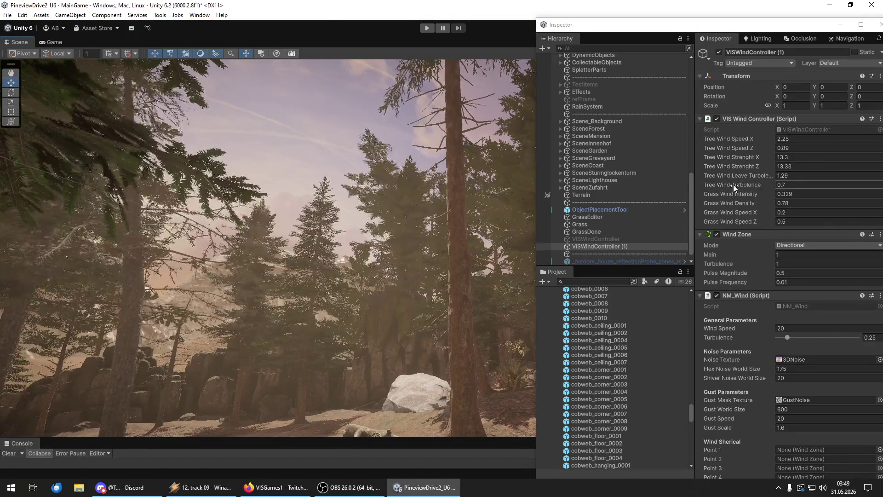
{"action": "left_click_drag", "start_coordinate": [733, 183], "coordinate": [748, 184]}
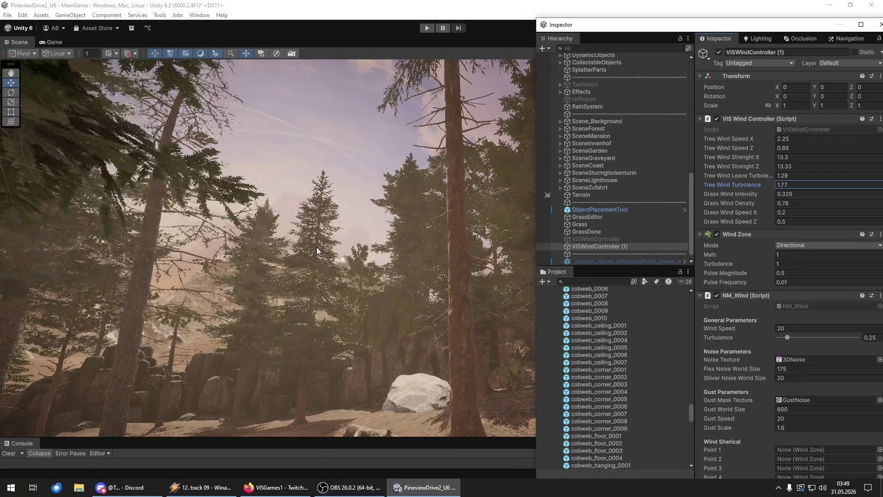
{"action": "mouse_move", "coordinate": [349, 258]}
{"action": "left_mouse_down"}
{"action": "mouse_move", "coordinate": [342, 239]}
{"action": "mouse_move", "coordinate": [340, 266]}
{"action": "left_mouse_up"}
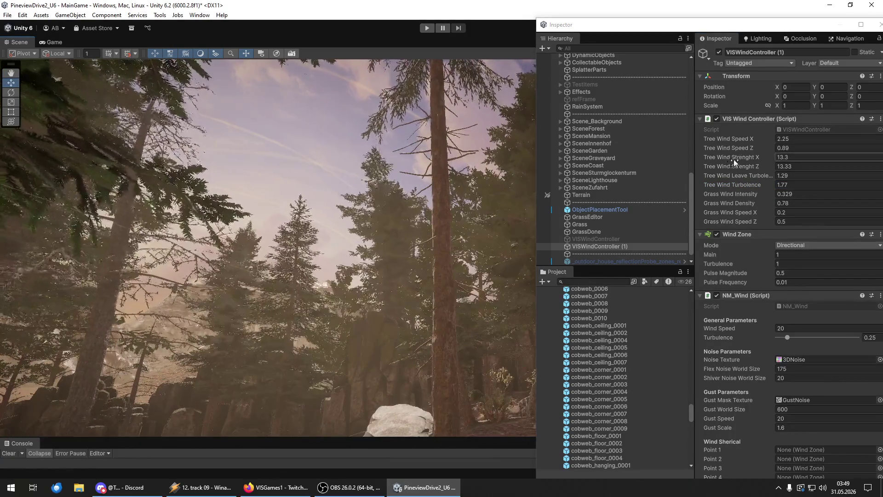
{"action": "mouse_move", "coordinate": [733, 148]}
{"action": "left_mouse_down"}
{"action": "mouse_move", "coordinate": [749, 152]}
{"action": "mouse_move", "coordinate": [738, 152]}
{"action": "mouse_move", "coordinate": [738, 139]}
{"action": "mouse_move", "coordinate": [741, 148]}
{"action": "left_mouse_up"}
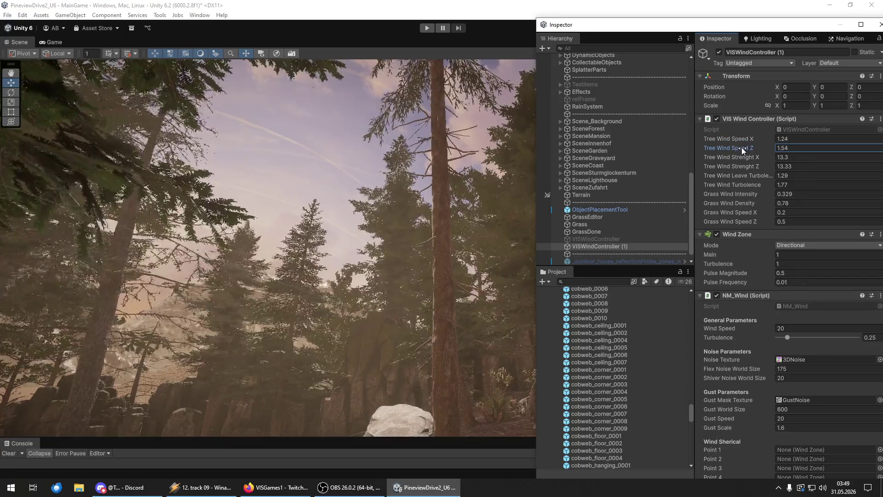
{"action": "mouse_move", "coordinate": [367, 265]}
{"action": "left_mouse_down"}
{"action": "mouse_move", "coordinate": [419, 261]}
{"action": "mouse_move", "coordinate": [411, 275]}
{"action": "left_mouse_up"}
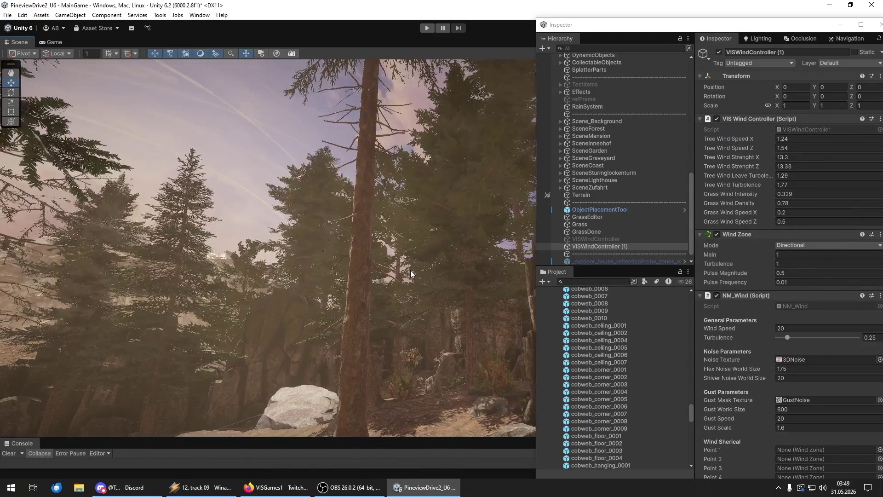
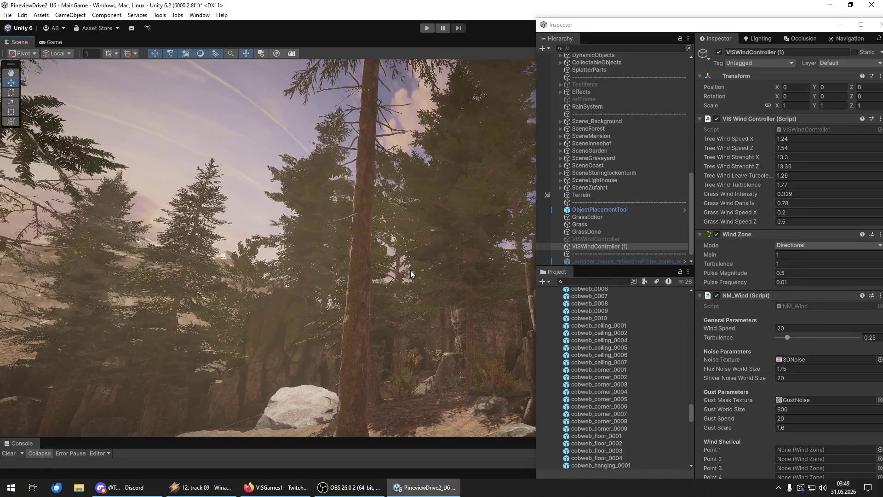
Delete the duplicate VISWindController (1) and move the floating Inspector panel off the scene view.
{"action": "key", "text": "Delete"}
{"action": "left_click", "coordinate": [590, 239]}
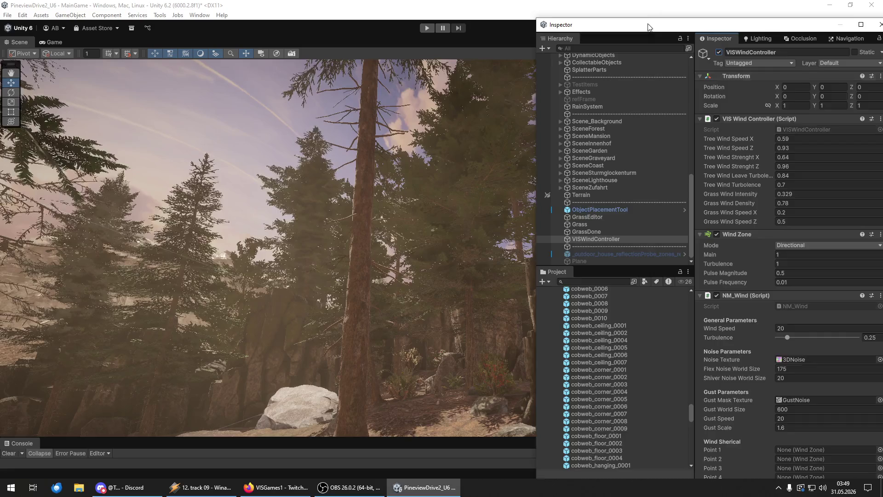
{"action": "left_click_drag", "start_coordinate": [648, 26], "coordinate": [882, 28]}
{"action": "key", "text": "w"}
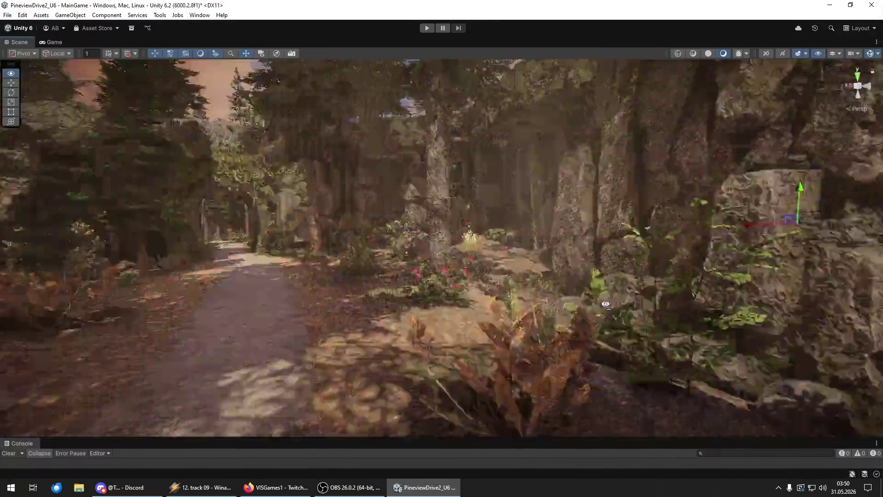
{"action": "key", "text": "w"}
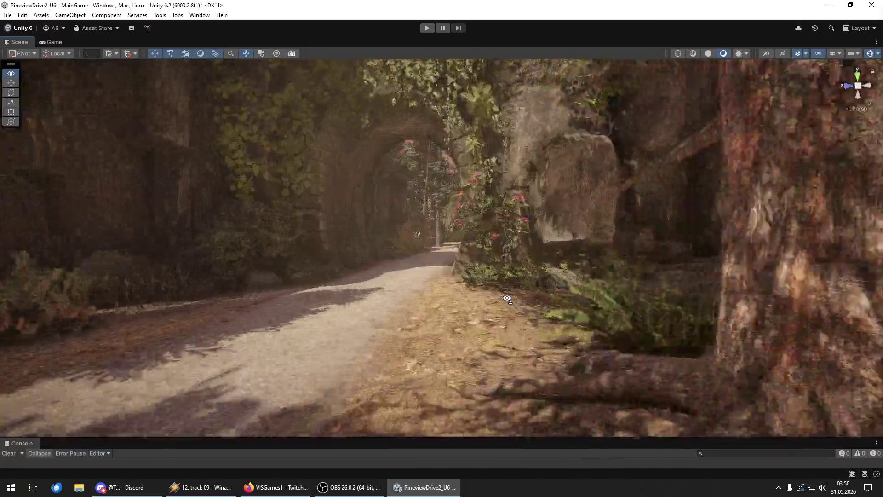
{"action": "key", "text": "w"}
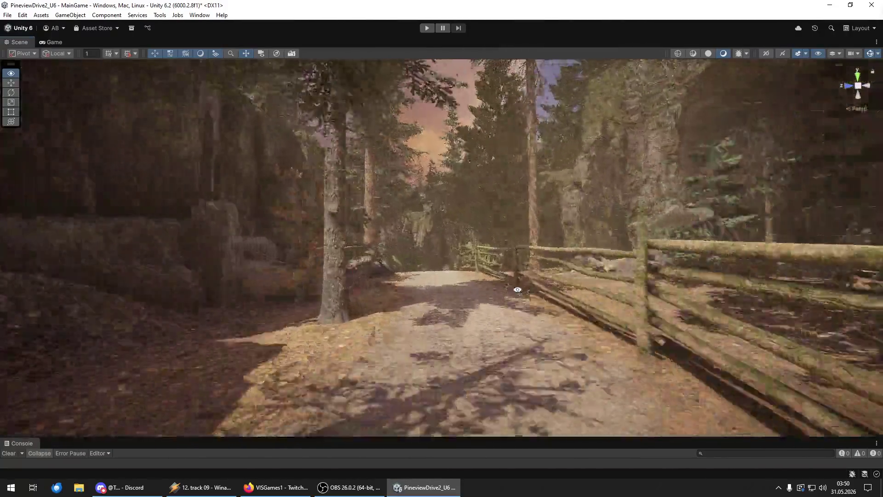
{"action": "key", "text": "w"}
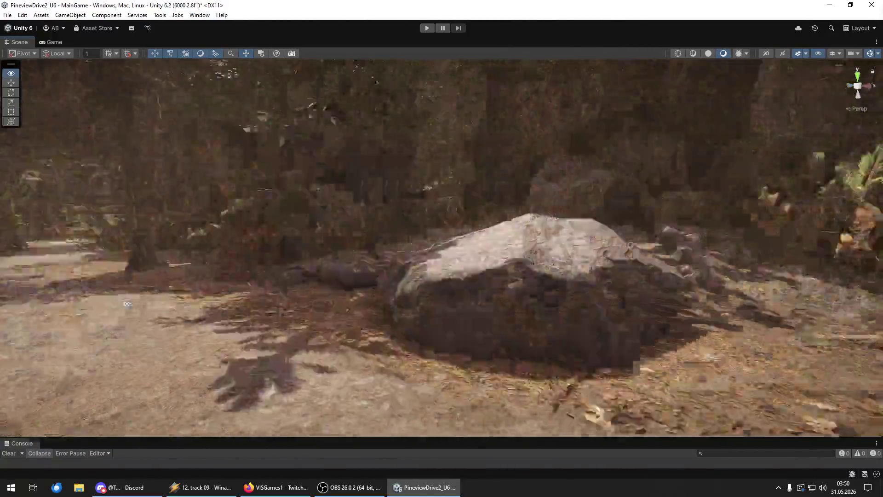
{"action": "key", "text": "w"}
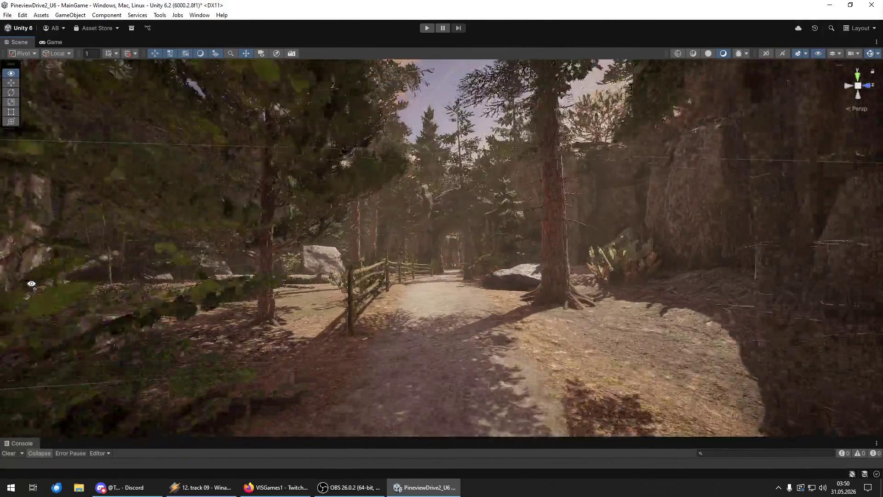
{"action": "key", "text": "w"}
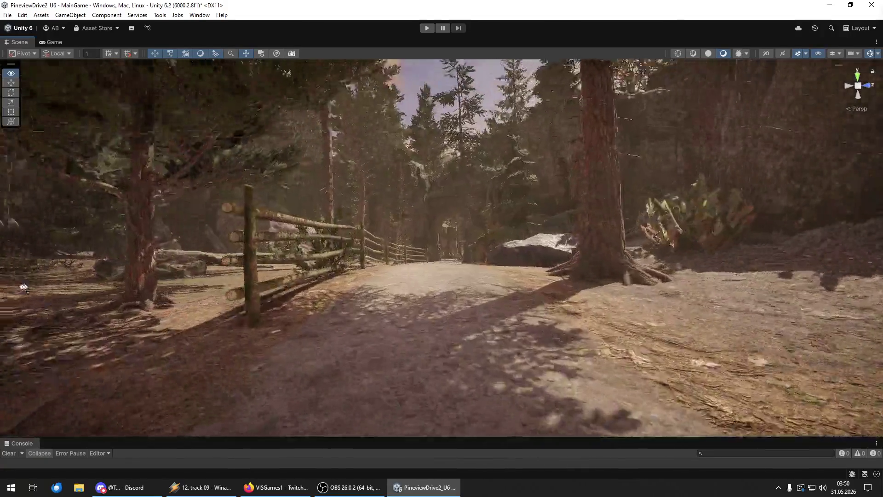
{"action": "key", "text": "w"}
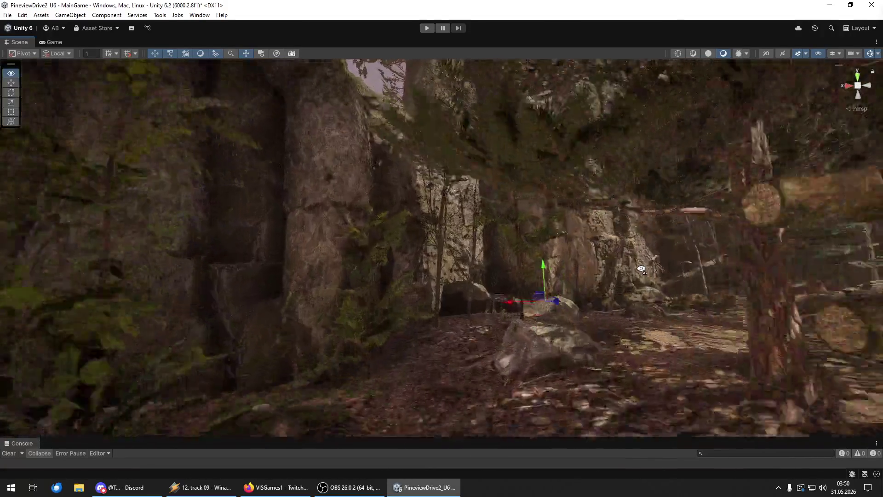
{"action": "key", "text": "w"}
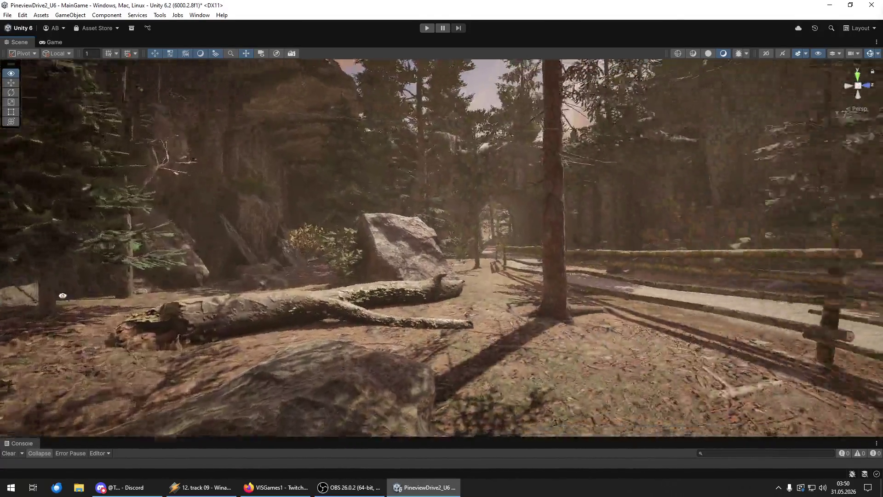
{"action": "key", "text": "w"}
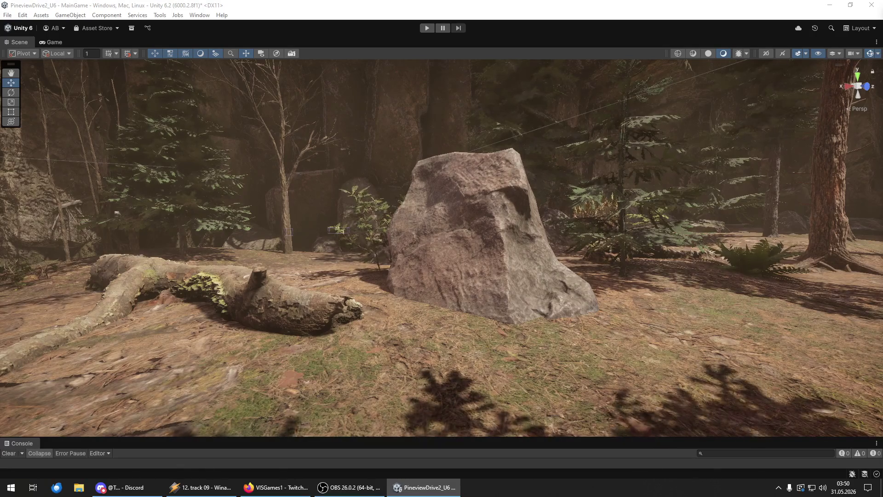
{"action": "mouse_move", "coordinate": [598, 322]}
{"action": "left_mouse_down"}
{"action": "mouse_move", "coordinate": [551, 327]}
{"action": "mouse_move", "coordinate": [640, 327]}
{"action": "mouse_move", "coordinate": [233, 337]}
{"action": "mouse_move", "coordinate": [197, 363]}
{"action": "mouse_move", "coordinate": [106, 340]}
{"action": "mouse_move", "coordinate": [102, 331]}
{"action": "mouse_move", "coordinate": [184, 350]}
{"action": "left_mouse_up"}
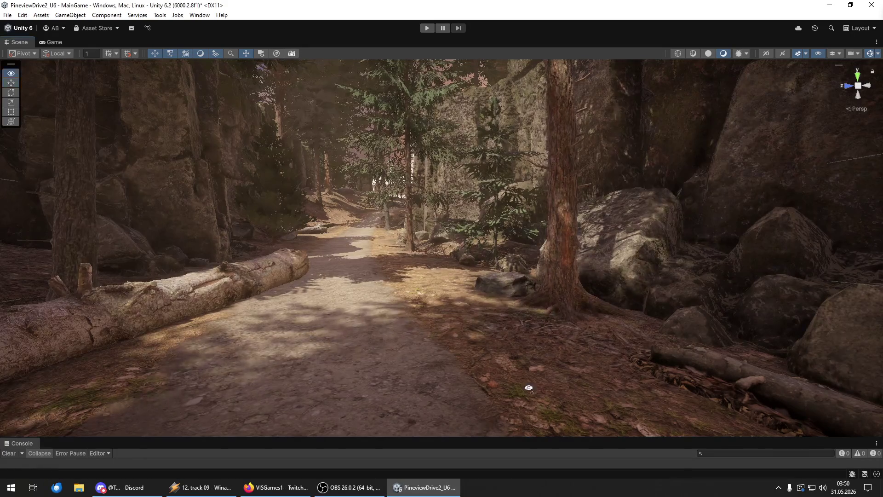
Rotate the fence section beside the path to run across the view and slide it left.
{"action": "left_click_drag", "start_coordinate": [598, 381], "coordinate": [749, 385]}
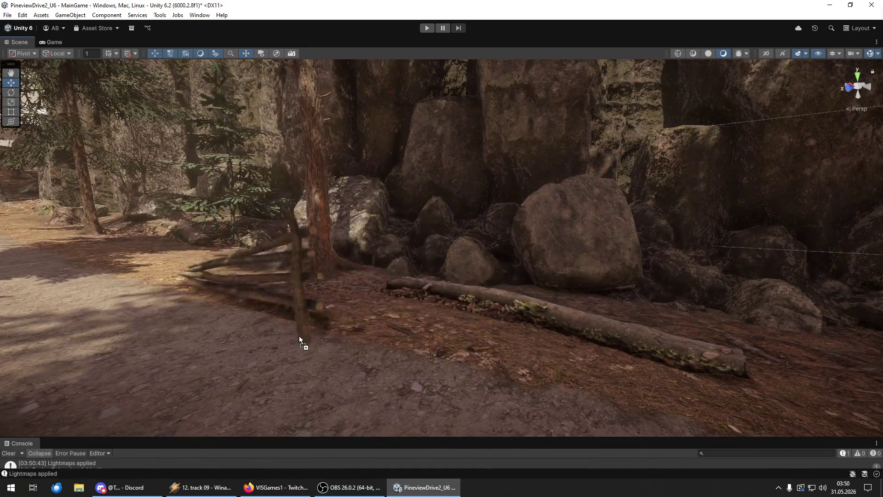
{"action": "left_click", "coordinate": [221, 307]}
{"action": "left_click_drag", "start_coordinate": [221, 308], "coordinate": [198, 297]}
{"action": "key", "text": "e"}
{"action": "mouse_move", "coordinate": [313, 385]}
{"action": "left_mouse_down"}
{"action": "mouse_move", "coordinate": [185, 409]}
{"action": "mouse_move", "coordinate": [414, 351]}
{"action": "left_mouse_up"}
{"action": "key", "text": "w"}
{"action": "mouse_move", "coordinate": [493, 316]}
{"action": "left_mouse_down"}
{"action": "mouse_move", "coordinate": [318, 299]}
{"action": "mouse_move", "coordinate": [221, 317]}
{"action": "mouse_move", "coordinate": [270, 281]}
{"action": "mouse_move", "coordinate": [251, 228]}
{"action": "mouse_move", "coordinate": [285, 296]}
{"action": "mouse_move", "coordinate": [275, 295]}
{"action": "mouse_move", "coordinate": [278, 261]}
{"action": "mouse_move", "coordinate": [288, 296]}
{"action": "left_mouse_up"}
{"action": "scroll", "coordinate": [221, 317], "scroll_direction": "up", "scroll_amount": 5}
{"action": "scroll", "coordinate": [251, 227], "scroll_direction": "down", "scroll_amount": 3}
{"action": "key", "text": "e"}
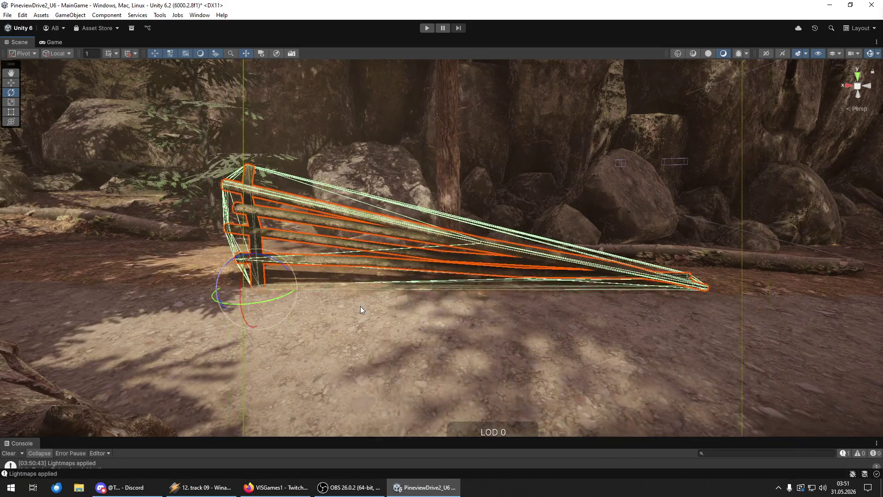
{"action": "mouse_move", "coordinate": [360, 305]}
{"action": "left_mouse_down"}
{"action": "mouse_move", "coordinate": [350, 299]}
{"action": "mouse_move", "coordinate": [387, 300]}
{"action": "left_mouse_up"}
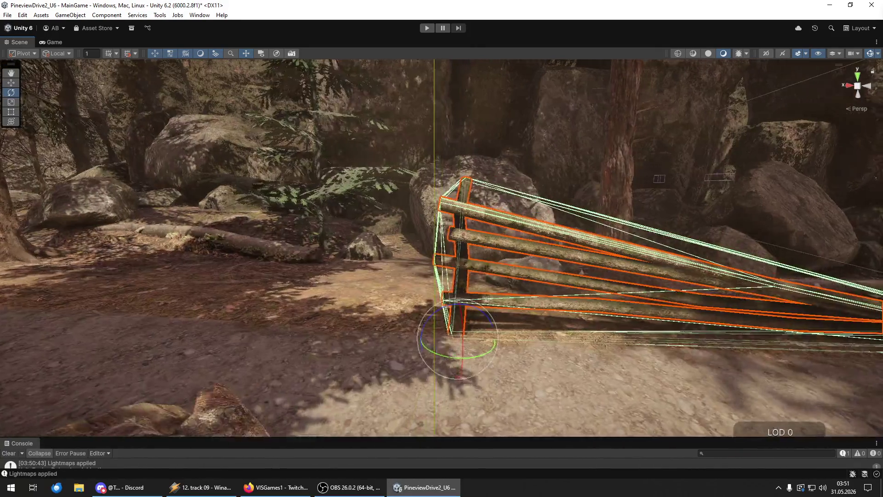
{"action": "left_click", "coordinate": [387, 274]}
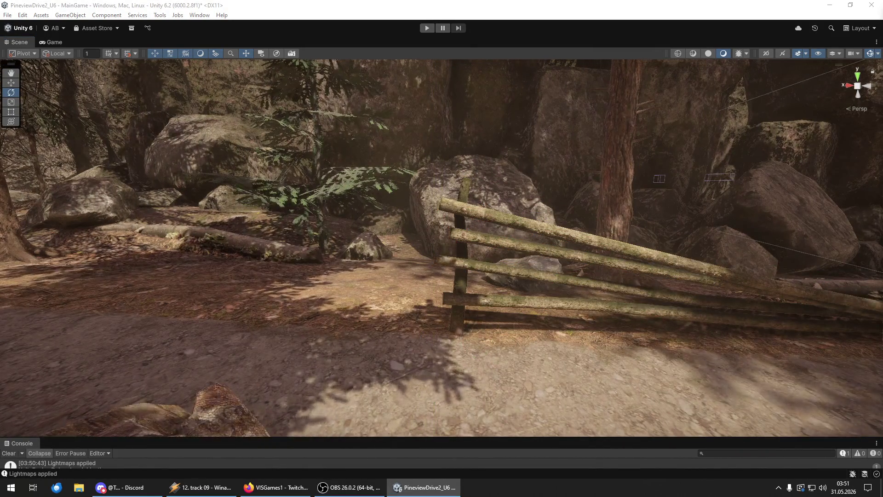
Duplicate the fence, turn the copy about 180° and slide it back beside the original.
{"action": "key", "text": "ctrl+z"}
{"action": "key", "text": "ctrl+z"}
{"action": "key", "text": "ctrl+z"}
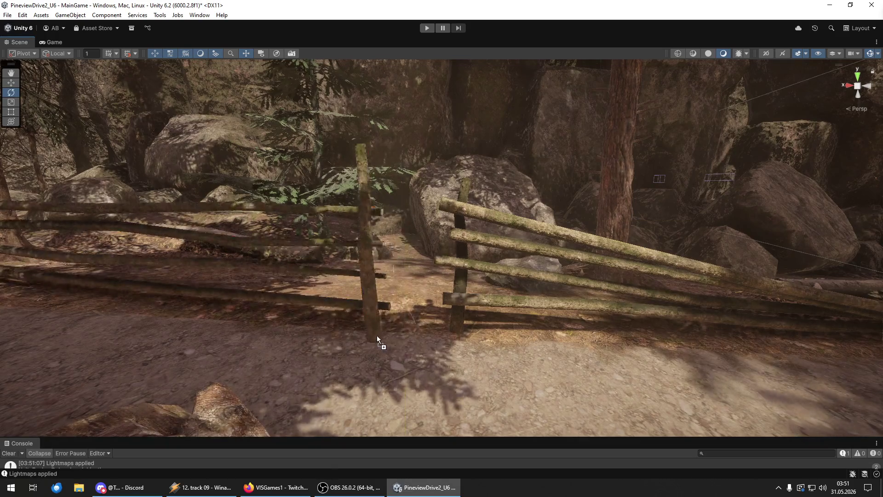
{"action": "left_click_drag", "start_coordinate": [386, 349], "coordinate": [209, 349]}
{"action": "key", "text": "w"}
{"action": "left_click_drag", "start_coordinate": [410, 339], "coordinate": [1, 237]}
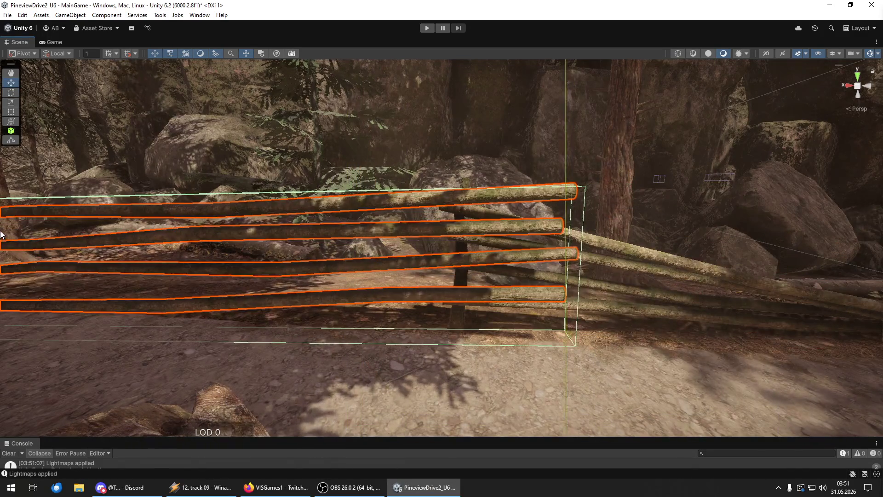
{"action": "left_click_drag", "start_coordinate": [365, 292], "coordinate": [238, 281]}
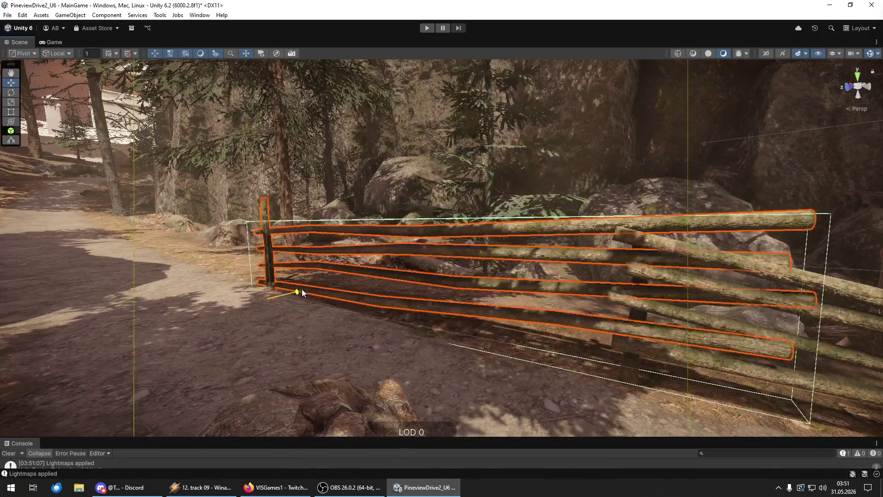
{"action": "mouse_move", "coordinate": [289, 299]}
{"action": "left_mouse_down"}
{"action": "mouse_move", "coordinate": [265, 288]}
{"action": "mouse_move", "coordinate": [240, 247]}
{"action": "mouse_move", "coordinate": [260, 257]}
{"action": "left_mouse_up"}
Swing the copied fence around its end post so it continues the fence line.
{"action": "key", "text": "e"}
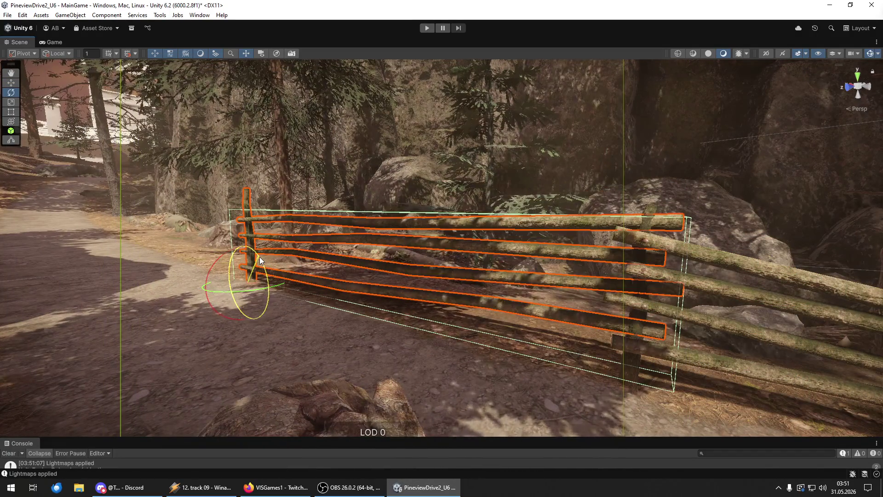
{"action": "left_click_drag", "start_coordinate": [259, 288], "coordinate": [258, 289]}
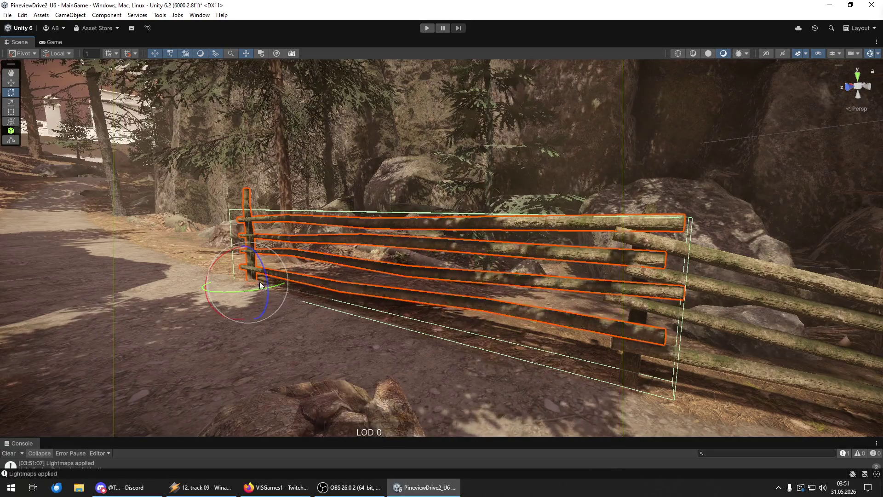
{"action": "mouse_move", "coordinate": [261, 288]}
{"action": "left_mouse_down"}
{"action": "mouse_move", "coordinate": [304, 315]}
{"action": "mouse_move", "coordinate": [545, 309]}
{"action": "mouse_move", "coordinate": [501, 340]}
{"action": "mouse_move", "coordinate": [207, 271]}
{"action": "mouse_move", "coordinate": [172, 269]}
{"action": "mouse_move", "coordinate": [151, 300]}
{"action": "mouse_move", "coordinate": [306, 205]}
{"action": "mouse_move", "coordinate": [361, 198]}
{"action": "mouse_move", "coordinate": [436, 271]}
{"action": "mouse_move", "coordinate": [118, 272]}
{"action": "mouse_move", "coordinate": [42, 254]}
{"action": "mouse_move", "coordinate": [69, 239]}
{"action": "mouse_move", "coordinate": [364, 244]}
{"action": "mouse_move", "coordinate": [390, 239]}
{"action": "mouse_move", "coordinate": [382, 219]}
{"action": "left_mouse_up"}
{"action": "key", "text": "e"}
{"action": "key", "text": "w"}
{"action": "scroll", "coordinate": [286, 216], "scroll_direction": "up", "scroll_amount": 5}
{"action": "key", "text": "y"}
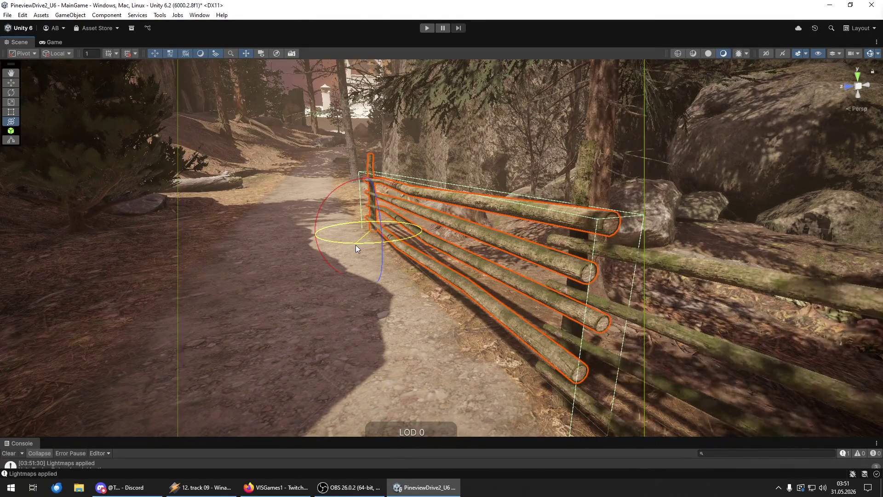
Rotate the new fence section on Y to match its neighbour, then select both to compare alignment.
{"action": "left_click_drag", "start_coordinate": [356, 245], "coordinate": [381, 238]}
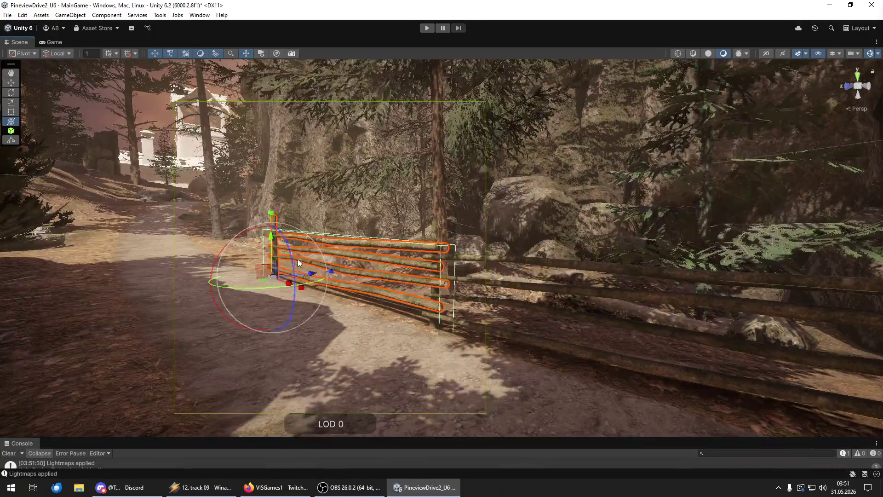
{"action": "mouse_move", "coordinate": [307, 288]}
{"action": "left_mouse_down"}
{"action": "mouse_move", "coordinate": [398, 312]}
{"action": "mouse_move", "coordinate": [613, 306]}
{"action": "mouse_move", "coordinate": [267, 277]}
{"action": "mouse_move", "coordinate": [568, 314]}
{"action": "mouse_move", "coordinate": [192, 217]}
{"action": "mouse_move", "coordinate": [371, 230]}
{"action": "mouse_move", "coordinate": [257, 226]}
{"action": "left_mouse_up"}
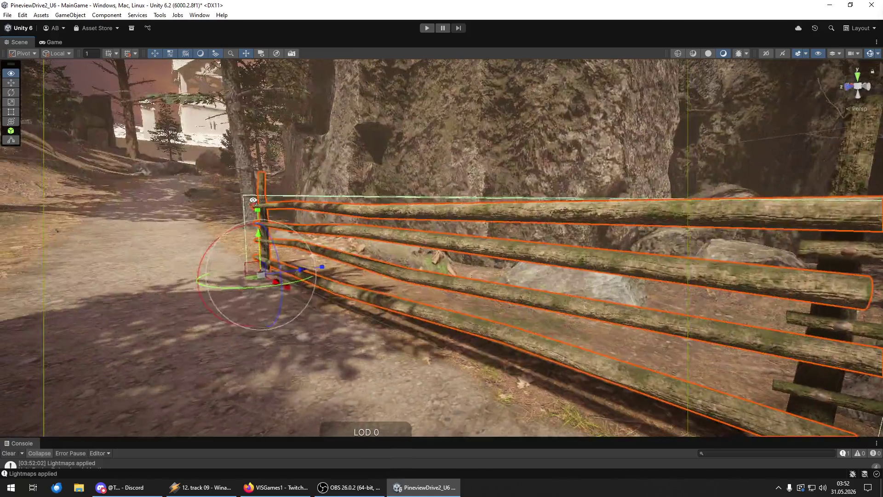
{"action": "key", "text": "e"}
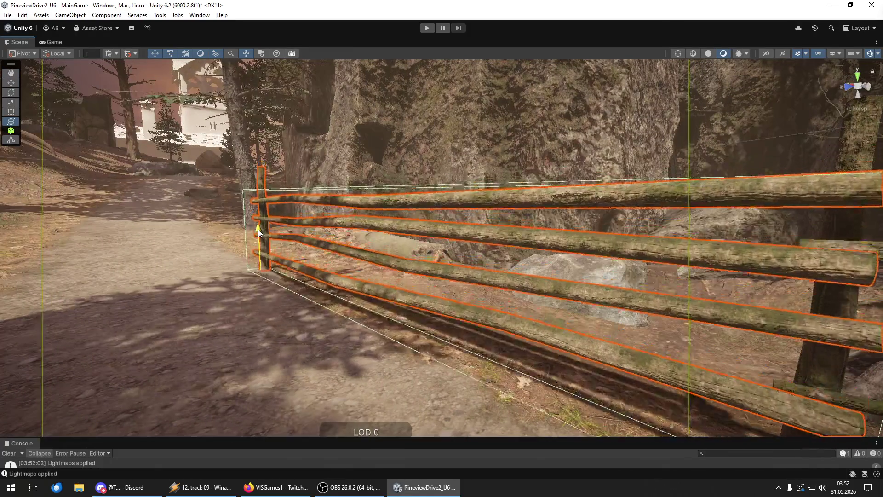
{"action": "scroll", "coordinate": [287, 243], "scroll_direction": "down", "scroll_amount": 5}
{"action": "left_click_drag", "start_coordinate": [317, 247], "coordinate": [302, 269]}
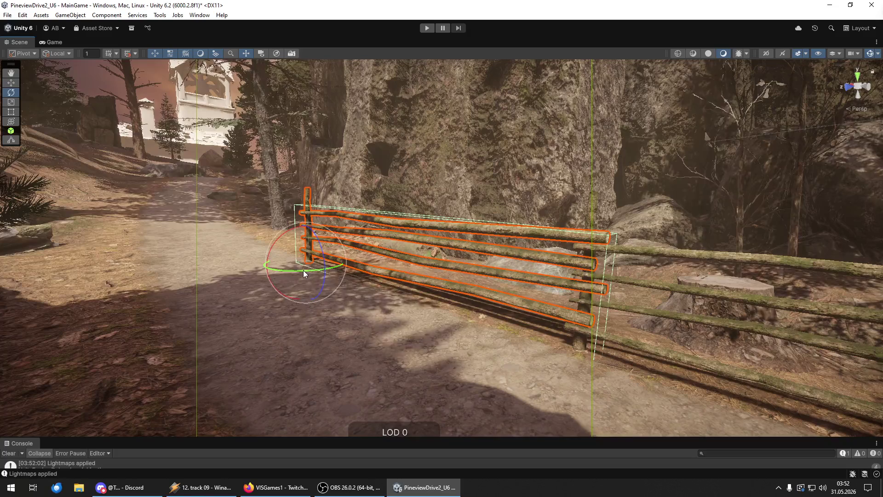
{"action": "left_click", "coordinate": [334, 268]}
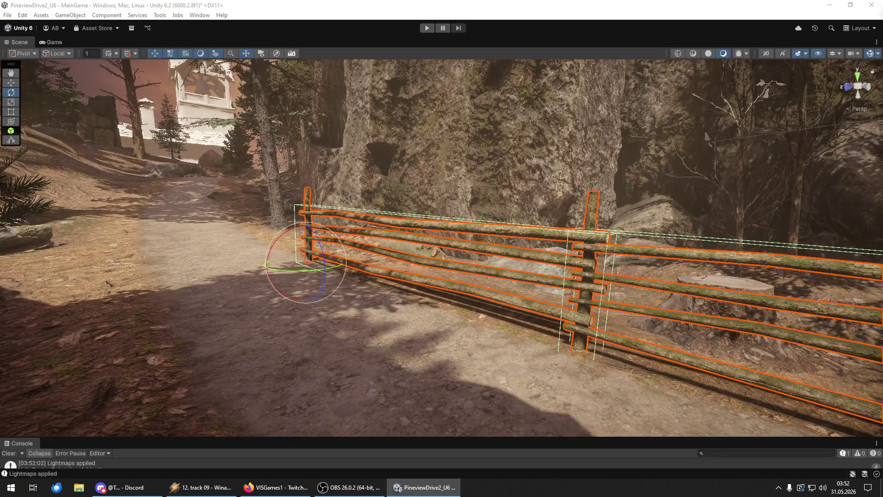
{"action": "mouse_move", "coordinate": [386, 280]}
{"action": "left_mouse_down"}
{"action": "mouse_move", "coordinate": [401, 290]}
{"action": "mouse_move", "coordinate": [390, 302]}
{"action": "mouse_move", "coordinate": [377, 277]}
{"action": "mouse_move", "coordinate": [409, 302]}
{"action": "mouse_move", "coordinate": [442, 272]}
{"action": "mouse_move", "coordinate": [853, 293]}
{"action": "mouse_move", "coordinate": [319, 311]}
{"action": "mouse_move", "coordinate": [371, 276]}
{"action": "left_mouse_up"}
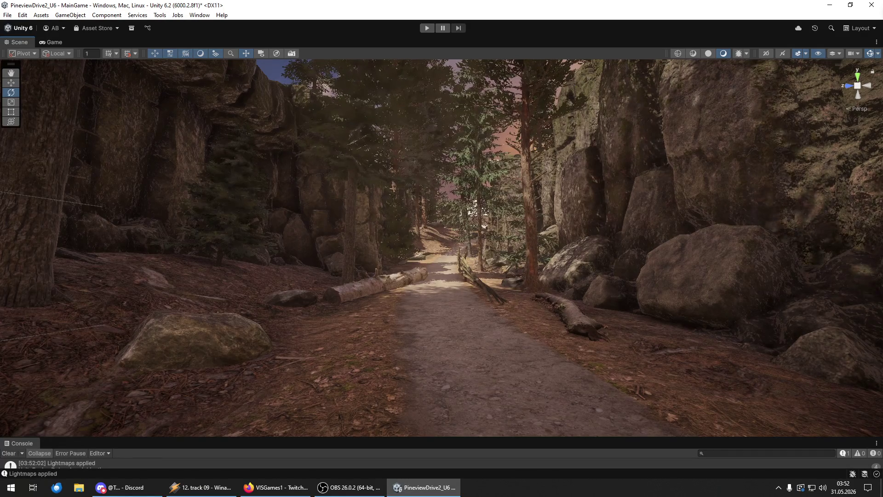
{"action": "key", "text": "w"}
{"action": "mouse_move", "coordinate": [538, 305]}
{"action": "left_mouse_down"}
{"action": "mouse_move", "coordinate": [437, 278]}
{"action": "mouse_move", "coordinate": [589, 297]}
{"action": "mouse_move", "coordinate": [96, 278]}
{"action": "mouse_move", "coordinate": [97, 266]}
{"action": "left_mouse_up"}
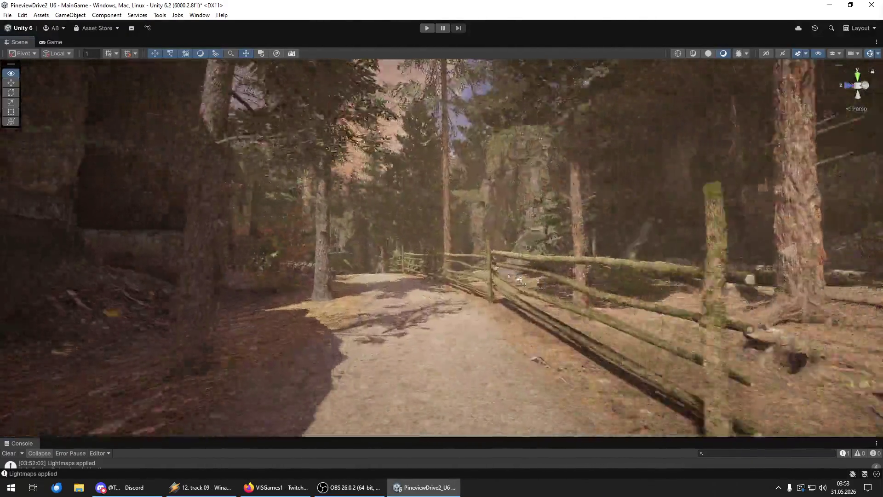
{"action": "mouse_move", "coordinate": [519, 280]}
{"action": "left_mouse_down"}
{"action": "mouse_move", "coordinate": [476, 286]}
{"action": "mouse_move", "coordinate": [487, 288]}
{"action": "mouse_move", "coordinate": [488, 305]}
{"action": "mouse_move", "coordinate": [356, 307]}
{"action": "left_mouse_up"}
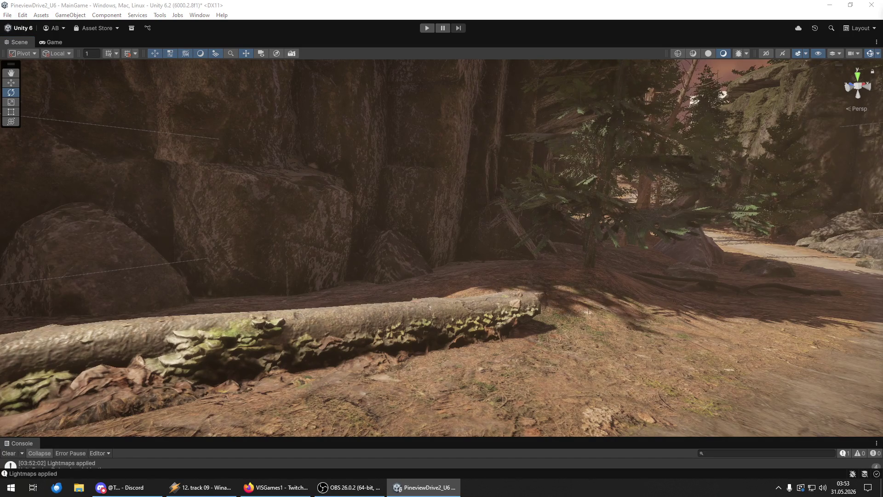
{"action": "mouse_move", "coordinate": [368, 258]}
{"action": "left_mouse_down"}
{"action": "mouse_move", "coordinate": [393, 262]}
{"action": "mouse_move", "coordinate": [459, 321]}
{"action": "mouse_move", "coordinate": [669, 352]}
{"action": "mouse_move", "coordinate": [749, 359]}
{"action": "mouse_move", "coordinate": [421, 307]}
{"action": "mouse_move", "coordinate": [754, 298]}
{"action": "mouse_move", "coordinate": [600, 326]}
{"action": "mouse_move", "coordinate": [635, 318]}
{"action": "mouse_move", "coordinate": [720, 347]}
{"action": "left_mouse_up"}
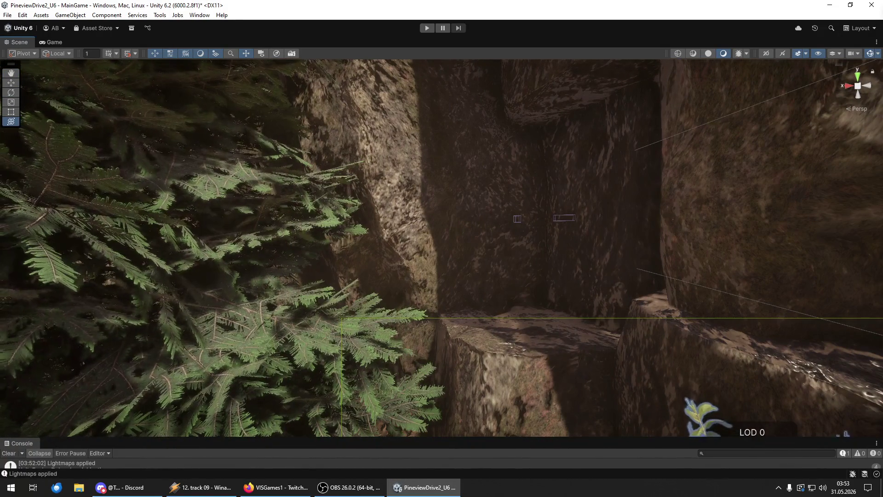
Place a leafy bush in front of the rock at the cliff base and lower it onto the ground.
{"action": "mouse_move", "coordinate": [720, 347]}
{"action": "left_mouse_down"}
{"action": "mouse_move", "coordinate": [581, 337]}
{"action": "mouse_move", "coordinate": [540, 345]}
{"action": "left_mouse_up"}
{"action": "scroll", "coordinate": [538, 347], "scroll_direction": "down", "scroll_amount": 5}
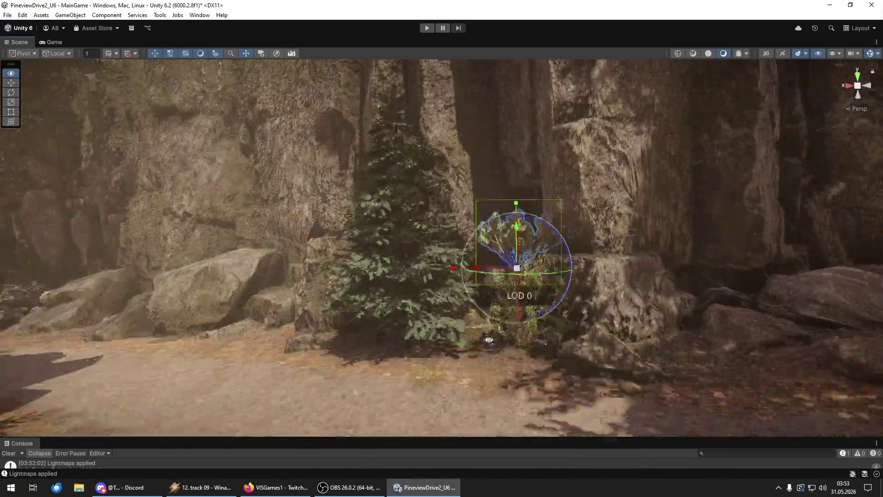
{"action": "scroll", "coordinate": [503, 275], "scroll_direction": "up", "scroll_amount": 5}
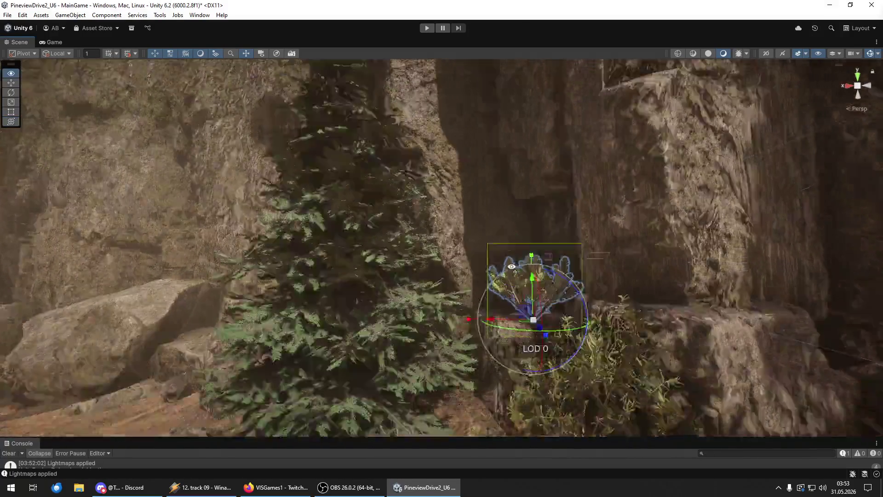
{"action": "left_click_drag", "start_coordinate": [473, 294], "coordinate": [550, 331]}
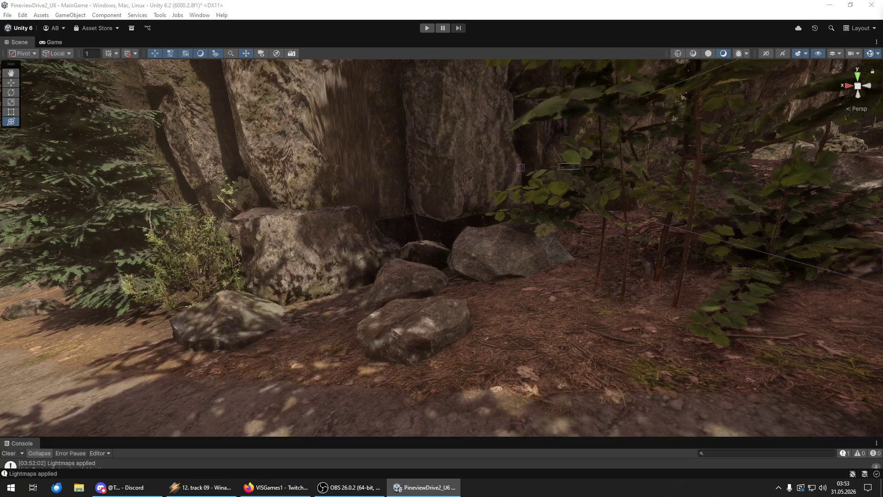
{"action": "left_click", "coordinate": [464, 294]}
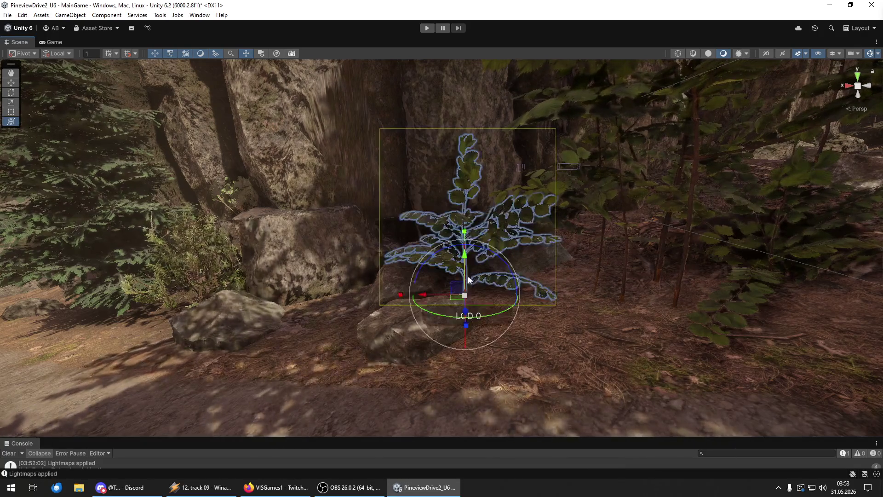
{"action": "mouse_move", "coordinate": [465, 268]}
{"action": "left_mouse_down"}
{"action": "mouse_move", "coordinate": [466, 277]}
{"action": "mouse_move", "coordinate": [463, 257]}
{"action": "left_mouse_up"}
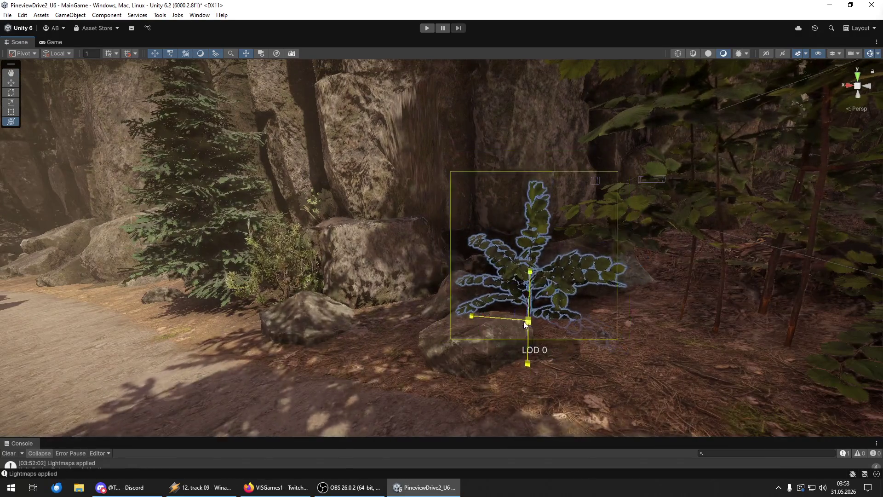
{"action": "key", "text": "w"}
{"action": "mouse_move", "coordinate": [529, 295]}
{"action": "left_mouse_down"}
{"action": "mouse_move", "coordinate": [528, 270]}
{"action": "mouse_move", "coordinate": [520, 288]}
{"action": "mouse_move", "coordinate": [529, 302]}
{"action": "mouse_move", "coordinate": [538, 286]}
{"action": "left_mouse_up"}
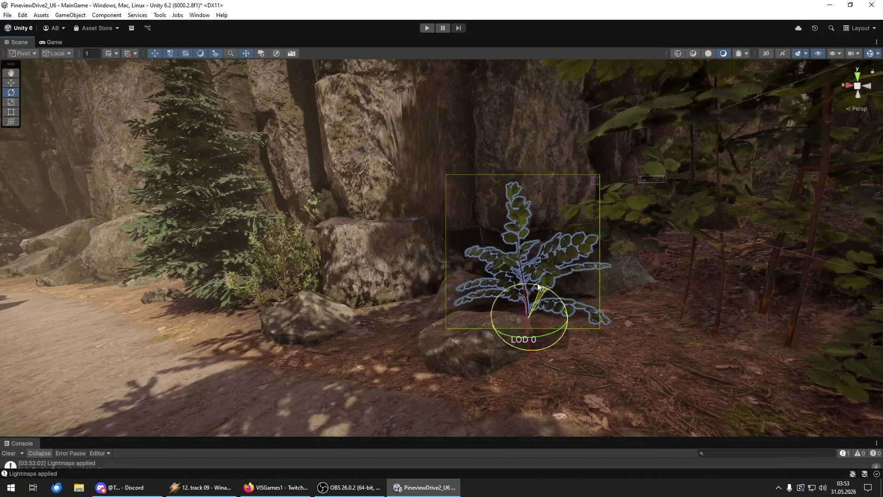
{"action": "mouse_move", "coordinate": [598, 290]}
{"action": "left_mouse_down", "text": "alt"}
{"action": "mouse_move", "coordinate": [668, 304]}
{"action": "mouse_move", "coordinate": [664, 321]}
{"action": "mouse_move", "coordinate": [15, 260]}
{"action": "mouse_move", "coordinate": [76, 253]}
{"action": "mouse_move", "coordinate": [53, 235]}
{"action": "mouse_move", "coordinate": [51, 251]}
{"action": "left_mouse_up", "text": "alt"}
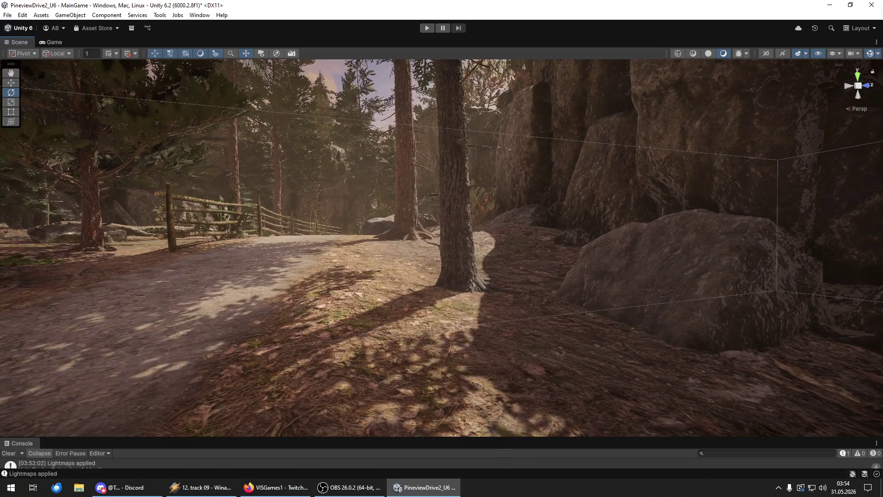
Place a leafy plant beside the pine tree.
{"action": "left_click_drag", "start_coordinate": [428, 334], "coordinate": [458, 330], "text": "alt"}
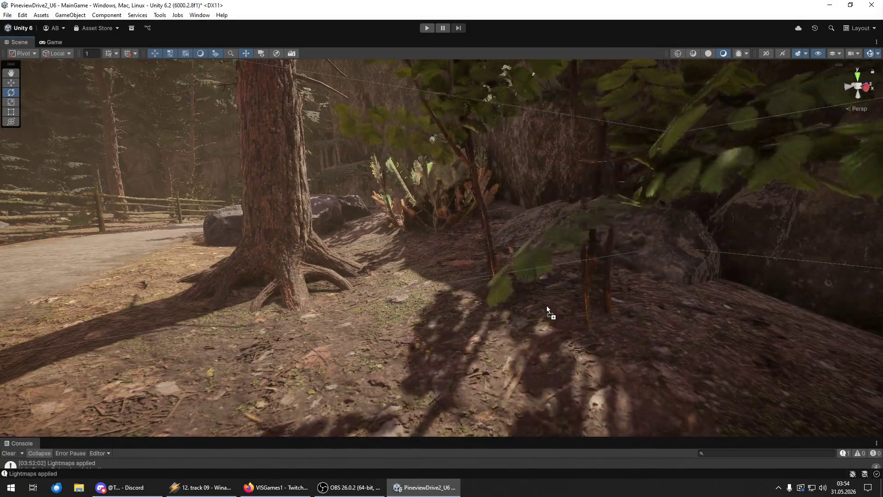
{"action": "left_click", "coordinate": [547, 305]}
{"action": "mouse_move", "coordinate": [554, 274]}
{"action": "left_mouse_down", "text": "alt"}
{"action": "mouse_move", "coordinate": [536, 276]}
{"action": "mouse_move", "coordinate": [546, 291]}
{"action": "mouse_move", "coordinate": [540, 260]}
{"action": "mouse_move", "coordinate": [503, 313]}
{"action": "mouse_move", "coordinate": [470, 305]}
{"action": "mouse_move", "coordinate": [436, 350]}
{"action": "left_mouse_up", "text": "alt"}
Drop a red-flowering bush behind the fallen log, push it against the rocks and rotate it.
{"action": "left_click_drag", "start_coordinate": [439, 373], "coordinate": [473, 384]}
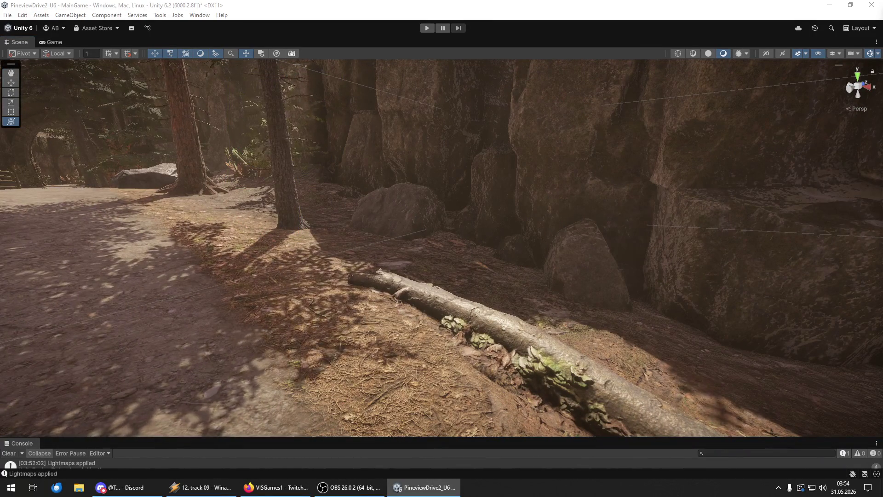
{"action": "mouse_move", "coordinate": [836, 400]}
{"action": "left_mouse_down"}
{"action": "mouse_move", "coordinate": [462, 300]}
{"action": "mouse_move", "coordinate": [450, 279]}
{"action": "left_mouse_up"}
{"action": "key", "text": "f"}
{"action": "mouse_move", "coordinate": [479, 319]}
{"action": "left_mouse_down"}
{"action": "mouse_move", "coordinate": [491, 287]}
{"action": "mouse_move", "coordinate": [487, 260]}
{"action": "mouse_move", "coordinate": [522, 279]}
{"action": "left_mouse_up"}
{"action": "key", "text": "e"}
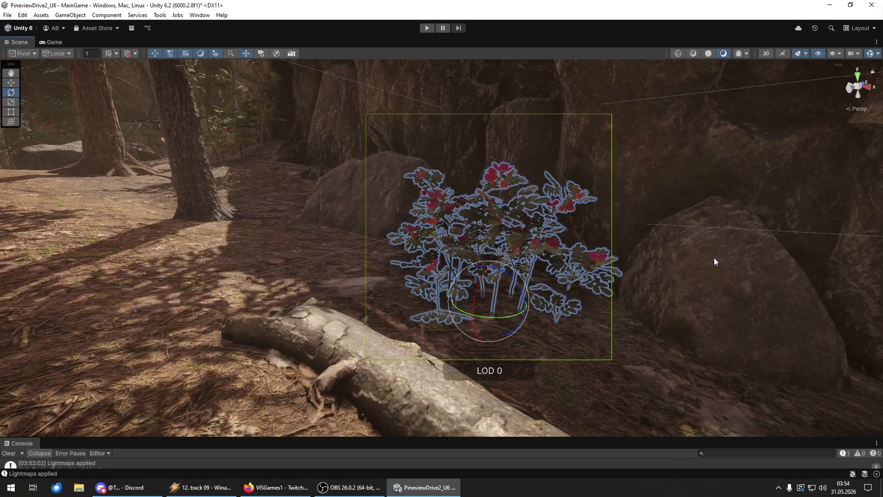
{"action": "left_click", "coordinate": [221, 115], "text": "shift"}
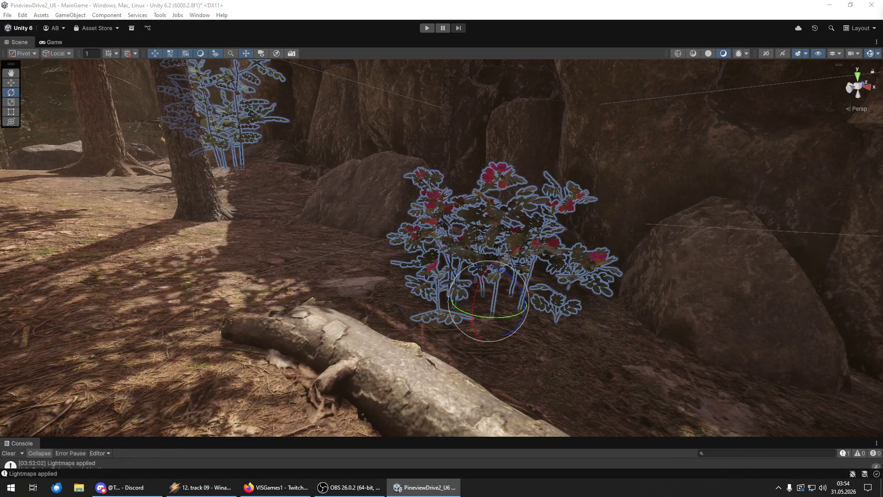
{"action": "key", "text": "shift+d"}
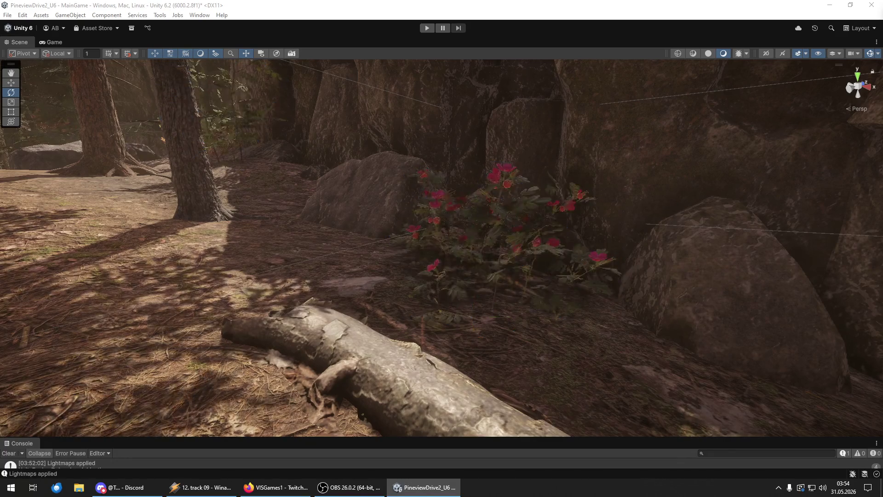
{"action": "key", "text": "w"}
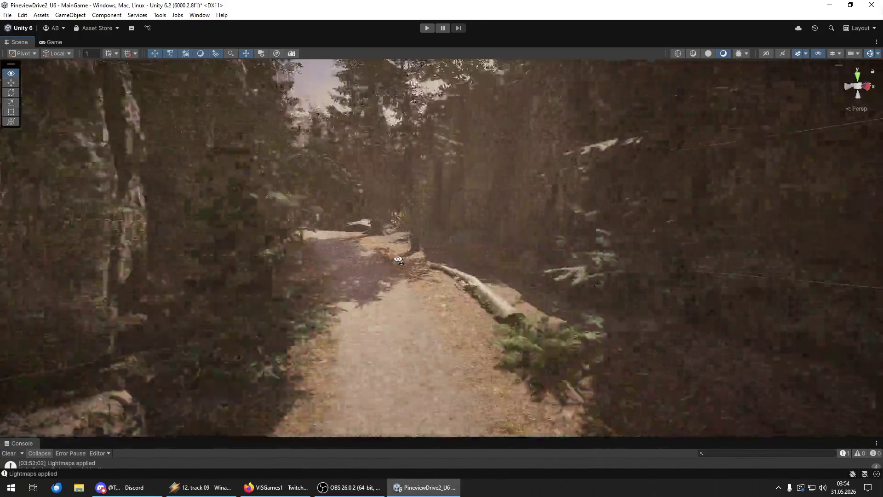
{"action": "key", "text": "w"}
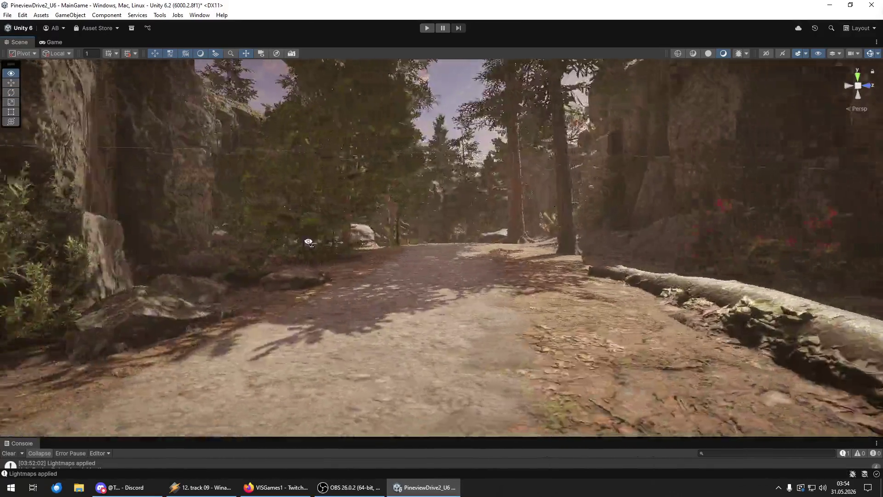
{"action": "key", "text": "w"}
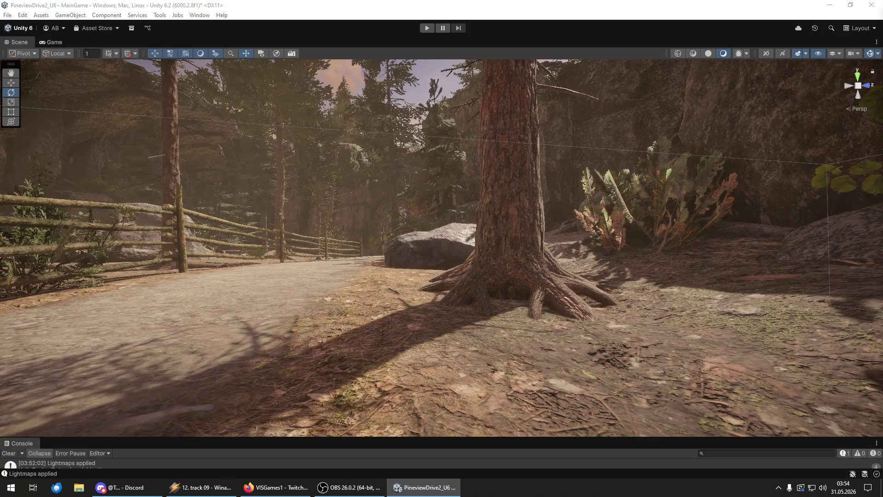
Place two ferns around the pine trunk, rotating the first in place.
{"action": "left_click", "coordinate": [537, 326]}
{"action": "left_click_drag", "start_coordinate": [637, 349], "coordinate": [629, 348]}
{"action": "key", "text": "e"}
{"action": "mouse_move", "coordinate": [528, 298]}
{"action": "left_mouse_down"}
{"action": "mouse_move", "coordinate": [568, 310]}
{"action": "mouse_move", "coordinate": [542, 303]}
{"action": "mouse_move", "coordinate": [531, 275]}
{"action": "mouse_move", "coordinate": [598, 290]}
{"action": "mouse_move", "coordinate": [729, 286]}
{"action": "mouse_move", "coordinate": [623, 309]}
{"action": "mouse_move", "coordinate": [575, 304]}
{"action": "left_mouse_up"}
{"action": "key", "text": "w"}
{"action": "mouse_move", "coordinate": [882, 295]}
{"action": "left_mouse_down"}
{"action": "mouse_move", "coordinate": [474, 294]}
{"action": "mouse_move", "coordinate": [373, 283]}
{"action": "mouse_move", "coordinate": [380, 274]}
{"action": "mouse_move", "coordinate": [510, 272]}
{"action": "mouse_move", "coordinate": [542, 262]}
{"action": "mouse_move", "coordinate": [558, 244]}
{"action": "mouse_move", "coordinate": [589, 266]}
{"action": "mouse_move", "coordinate": [611, 238]}
{"action": "mouse_move", "coordinate": [766, 290]}
{"action": "left_mouse_up"}
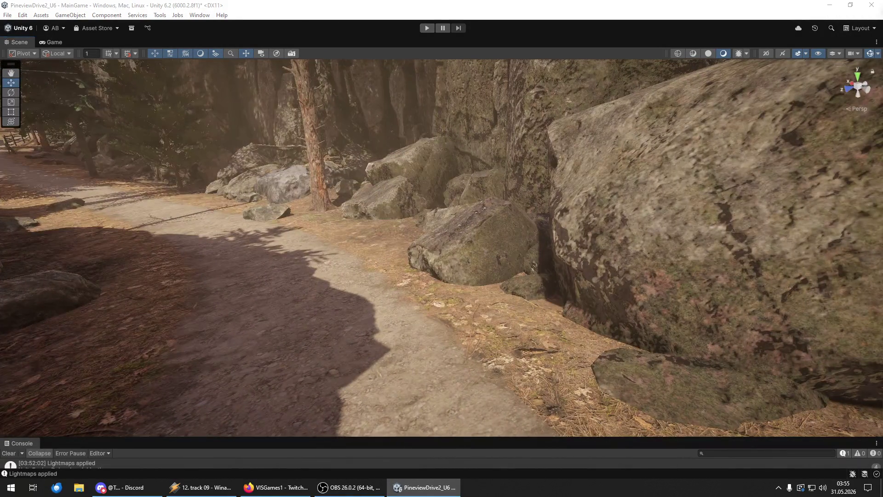
Drop two bushes among the boulders along the cliffs beside the trail.
{"action": "left_click_drag", "start_coordinate": [855, 358], "coordinate": [810, 349]}
{"action": "mouse_move", "coordinate": [863, 352]}
{"action": "left_mouse_down"}
{"action": "mouse_move", "coordinate": [355, 302]}
{"action": "mouse_move", "coordinate": [423, 311]}
{"action": "left_mouse_up"}
{"action": "left_click_drag", "start_coordinate": [426, 279], "coordinate": [841, 275]}
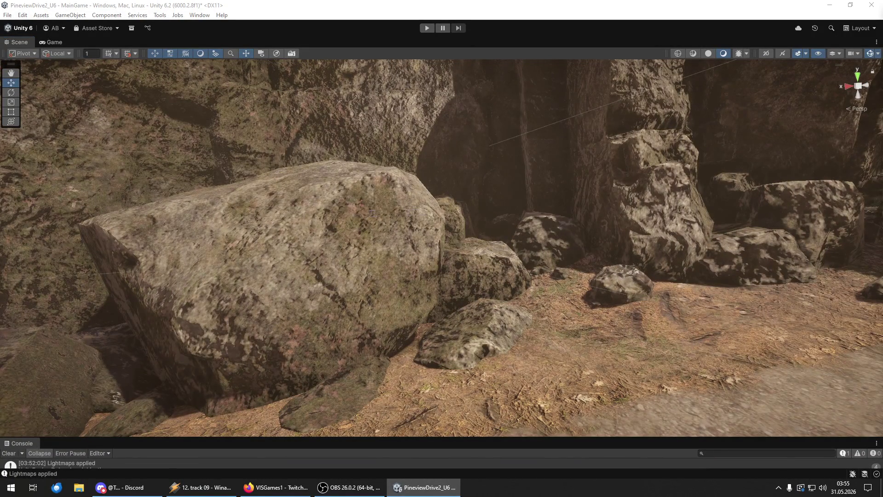
{"action": "mouse_move", "coordinate": [874, 322]}
{"action": "left_mouse_down"}
{"action": "mouse_move", "coordinate": [607, 310]}
{"action": "mouse_move", "coordinate": [558, 300]}
{"action": "left_mouse_up"}
{"action": "mouse_move", "coordinate": [559, 268]}
{"action": "left_mouse_down"}
{"action": "mouse_move", "coordinate": [703, 301]}
{"action": "mouse_move", "coordinate": [761, 299]}
{"action": "mouse_move", "coordinate": [751, 302]}
{"action": "left_mouse_up"}
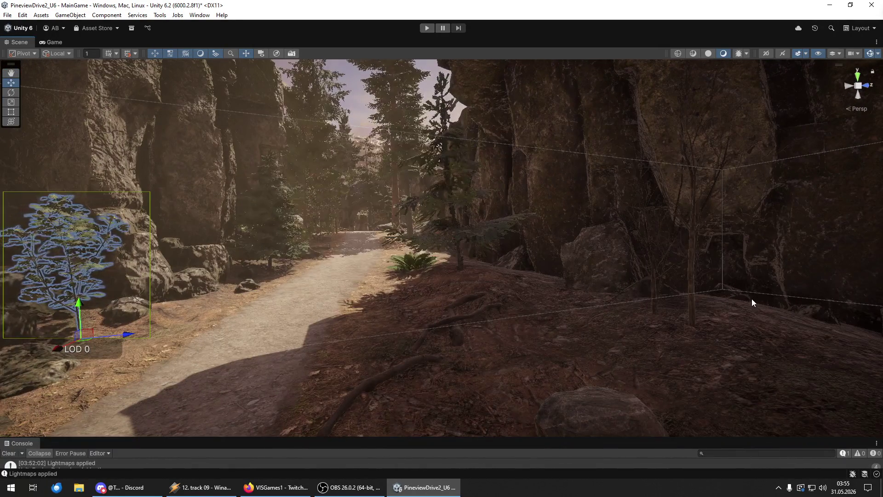
{"action": "mouse_move", "coordinate": [506, 260]}
{"action": "left_mouse_down"}
{"action": "mouse_move", "coordinate": [476, 252]}
{"action": "mouse_move", "coordinate": [476, 261]}
{"action": "left_mouse_up"}
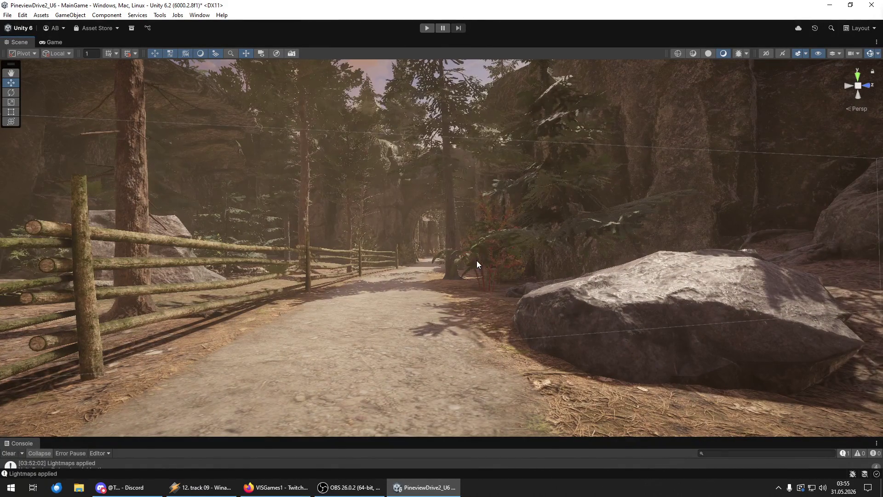
{"action": "mouse_move", "coordinate": [556, 283]}
{"action": "left_mouse_down"}
{"action": "mouse_move", "coordinate": [336, 320]}
{"action": "mouse_move", "coordinate": [854, 289]}
{"action": "mouse_move", "coordinate": [868, 356]}
{"action": "left_mouse_up"}
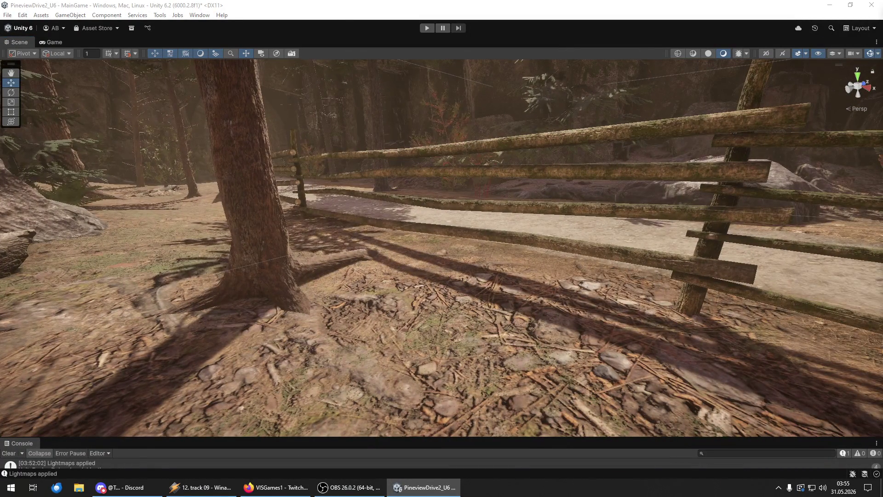
{"action": "mouse_move", "coordinate": [605, 365]}
{"action": "left_mouse_down"}
{"action": "mouse_move", "coordinate": [543, 366]}
{"action": "mouse_move", "coordinate": [542, 357]}
{"action": "mouse_move", "coordinate": [460, 318]}
{"action": "left_mouse_up"}
Place one bush on top of the rock and another in front of the rocks.
{"action": "key", "text": "w"}
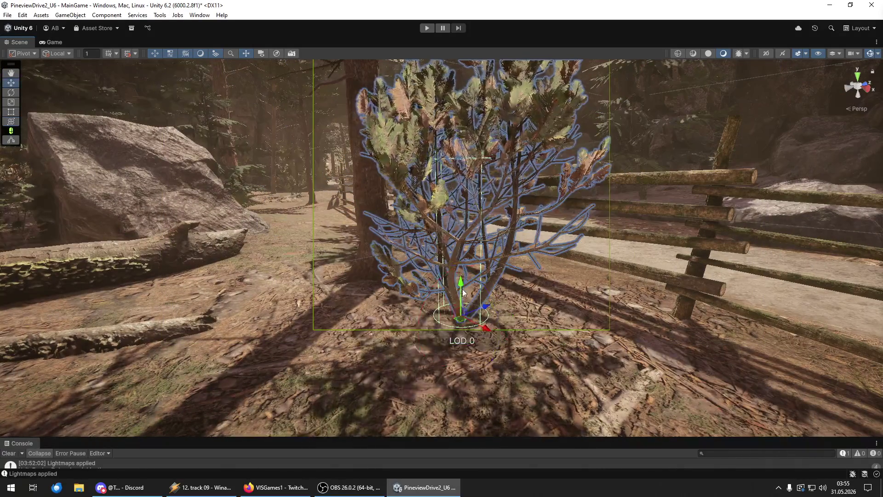
{"action": "mouse_move", "coordinate": [548, 299]}
{"action": "left_mouse_down"}
{"action": "mouse_move", "coordinate": [347, 303]}
{"action": "mouse_move", "coordinate": [189, 293]}
{"action": "left_mouse_up"}
{"action": "mouse_move", "coordinate": [674, 309]}
{"action": "left_mouse_down"}
{"action": "mouse_move", "coordinate": [414, 299]}
{"action": "mouse_move", "coordinate": [823, 276]}
{"action": "mouse_move", "coordinate": [29, 233]}
{"action": "mouse_move", "coordinate": [75, 266]}
{"action": "mouse_move", "coordinate": [178, 299]}
{"action": "mouse_move", "coordinate": [197, 292]}
{"action": "mouse_move", "coordinate": [177, 288]}
{"action": "mouse_move", "coordinate": [200, 236]}
{"action": "mouse_move", "coordinate": [202, 285]}
{"action": "left_mouse_up"}
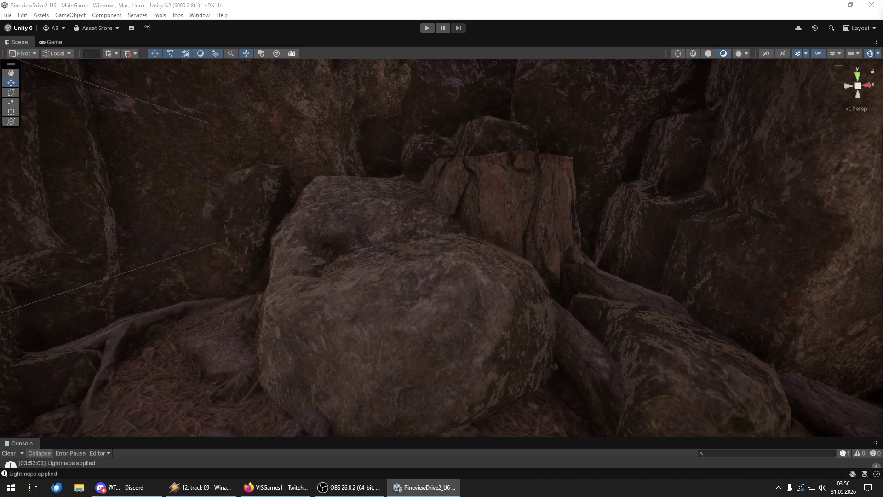
{"action": "left_click_drag", "start_coordinate": [396, 266], "coordinate": [397, 250]}
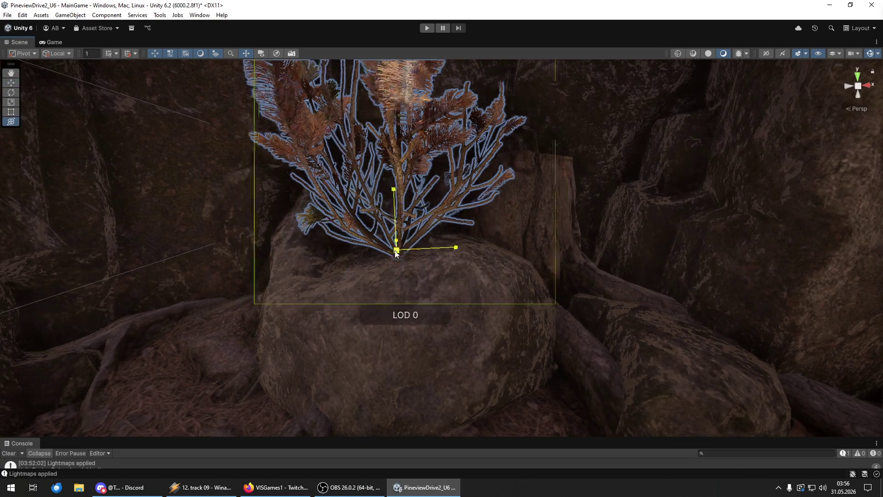
{"action": "mouse_move", "coordinate": [395, 220]}
{"action": "left_mouse_down"}
{"action": "mouse_move", "coordinate": [305, 203]}
{"action": "mouse_move", "coordinate": [538, 229]}
{"action": "mouse_move", "coordinate": [747, 357]}
{"action": "left_mouse_up"}
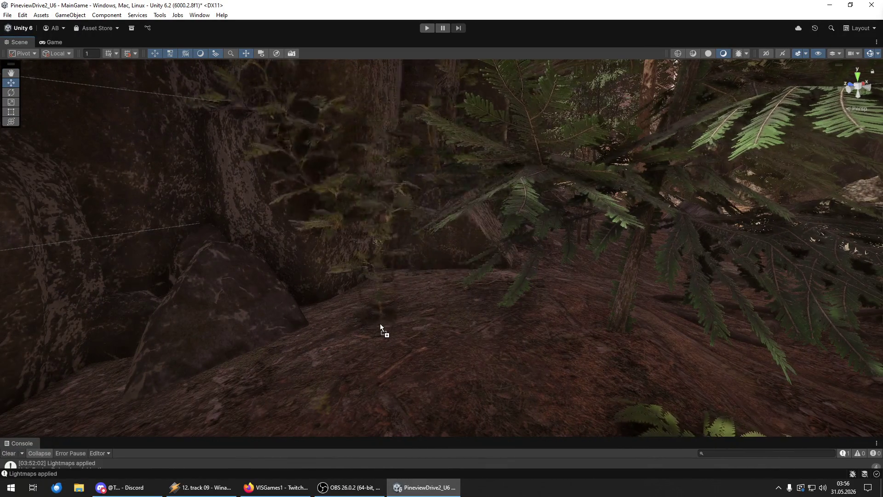
{"action": "left_click", "coordinate": [368, 340]}
{"action": "mouse_move", "coordinate": [368, 341]}
{"action": "left_mouse_down"}
{"action": "mouse_move", "coordinate": [470, 301]}
{"action": "mouse_move", "coordinate": [659, 315]}
{"action": "mouse_move", "coordinate": [600, 323]}
{"action": "left_mouse_up"}
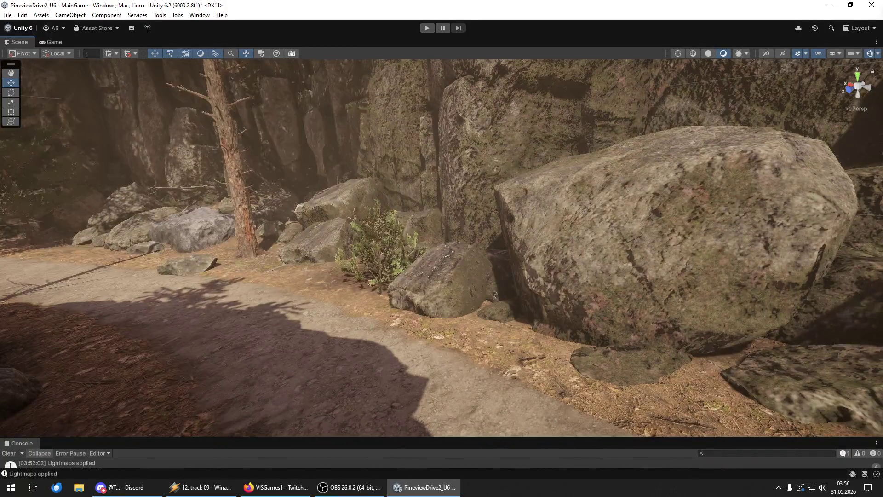
Add low greenery beside the large boulder and a small bush on the rock ledge.
{"action": "left_click_drag", "start_coordinate": [0, 341], "coordinate": [477, 343]}
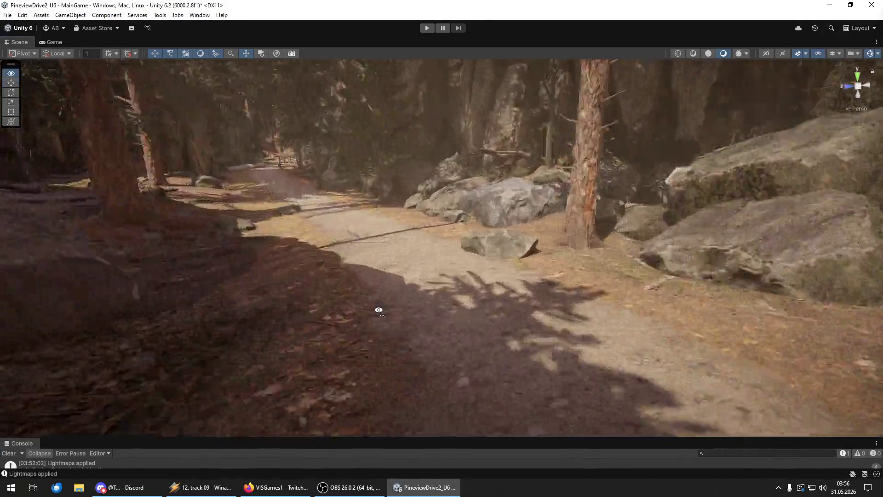
{"action": "mouse_move", "coordinate": [379, 310]}
{"action": "left_mouse_down"}
{"action": "mouse_move", "coordinate": [840, 285]}
{"action": "mouse_move", "coordinate": [283, 276]}
{"action": "mouse_move", "coordinate": [302, 289]}
{"action": "mouse_move", "coordinate": [144, 258]}
{"action": "mouse_move", "coordinate": [183, 266]}
{"action": "mouse_move", "coordinate": [167, 278]}
{"action": "mouse_move", "coordinate": [195, 251]}
{"action": "mouse_move", "coordinate": [301, 287]}
{"action": "left_mouse_up"}
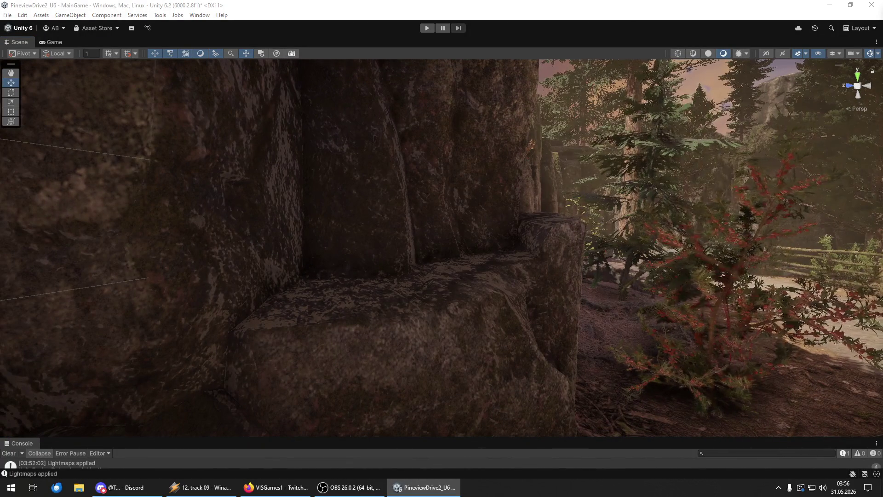
{"action": "mouse_move", "coordinate": [815, 350]}
{"action": "left_mouse_down"}
{"action": "mouse_move", "coordinate": [464, 306]}
{"action": "mouse_move", "coordinate": [464, 291]}
{"action": "mouse_move", "coordinate": [462, 299]}
{"action": "mouse_move", "coordinate": [321, 316]}
{"action": "mouse_move", "coordinate": [176, 286]}
{"action": "mouse_move", "coordinate": [806, 318]}
{"action": "left_mouse_up"}
Select and frame the young red-leafed tree to inspect it, then deselect it.
{"action": "key", "text": "y"}
{"action": "key", "text": "e"}
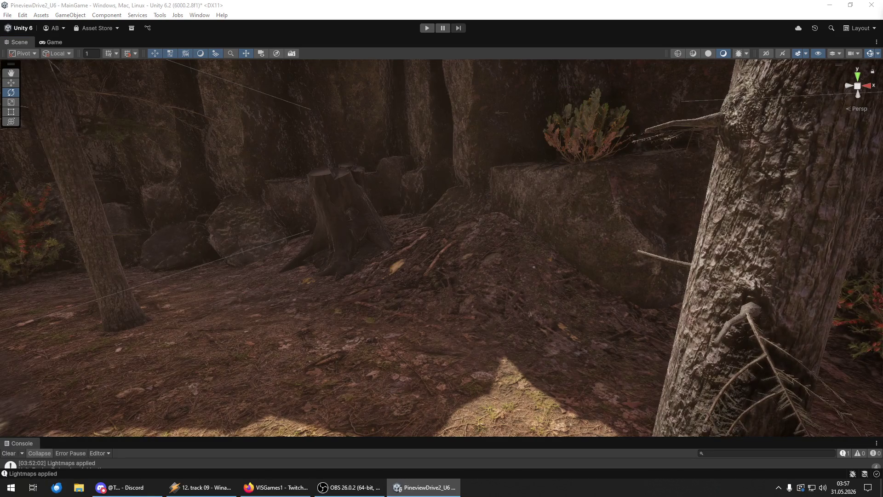
{"action": "key", "text": "f"}
{"action": "left_click", "coordinate": [475, 340]}
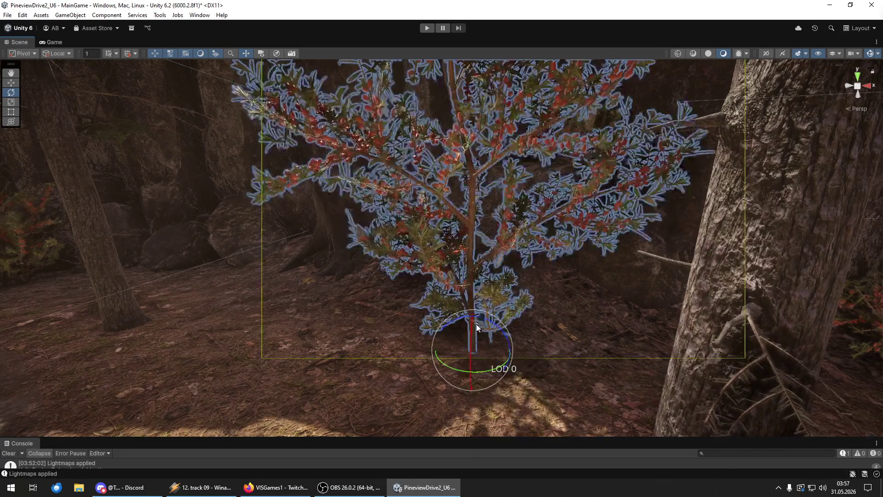
{"action": "key", "text": "f"}
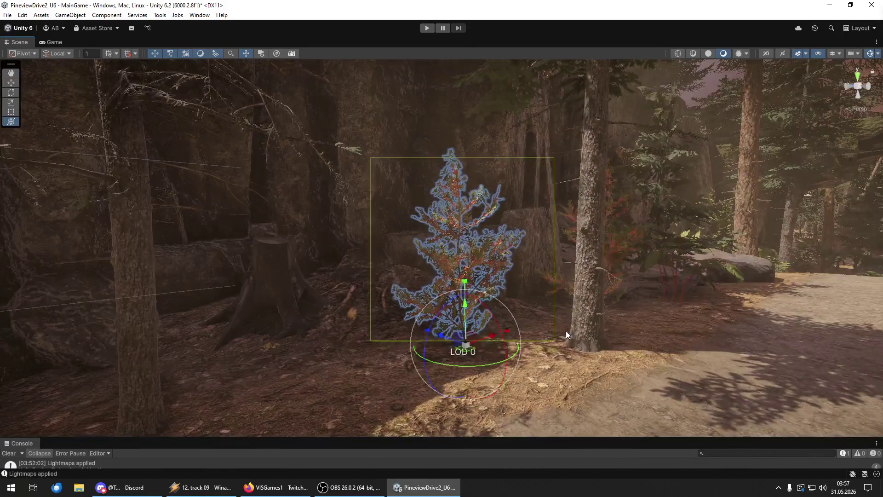
{"action": "left_click_drag", "start_coordinate": [566, 331], "coordinate": [511, 335]}
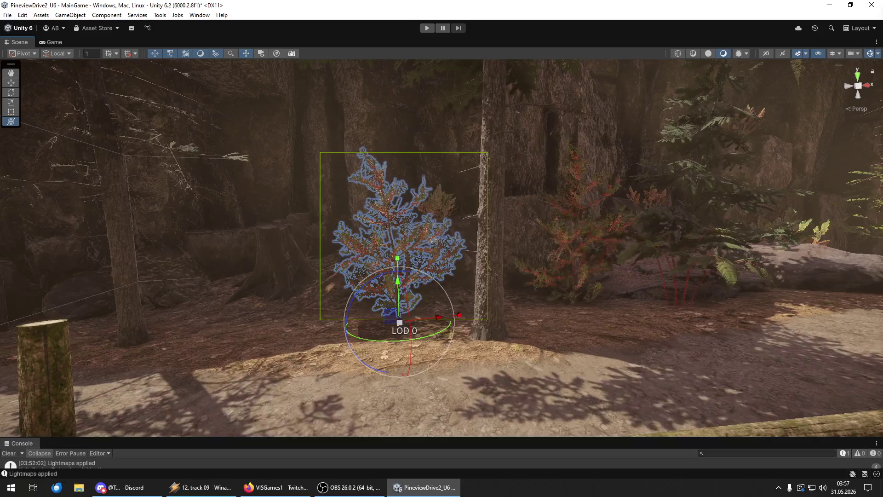
{"action": "key", "text": "Escape"}
Place a shrunken fern beside the path and another fern among the rocks.
{"action": "mouse_move", "coordinate": [750, 406]}
{"action": "left_mouse_down"}
{"action": "mouse_move", "coordinate": [543, 371]}
{"action": "mouse_move", "coordinate": [516, 375]}
{"action": "mouse_move", "coordinate": [574, 371]}
{"action": "mouse_move", "coordinate": [495, 357]}
{"action": "mouse_move", "coordinate": [503, 332]}
{"action": "mouse_move", "coordinate": [502, 350]}
{"action": "mouse_move", "coordinate": [502, 335]}
{"action": "mouse_move", "coordinate": [558, 331]}
{"action": "mouse_move", "coordinate": [782, 363]}
{"action": "mouse_move", "coordinate": [627, 374]}
{"action": "mouse_move", "coordinate": [625, 382]}
{"action": "mouse_move", "coordinate": [738, 360]}
{"action": "mouse_move", "coordinate": [468, 366]}
{"action": "left_mouse_up"}
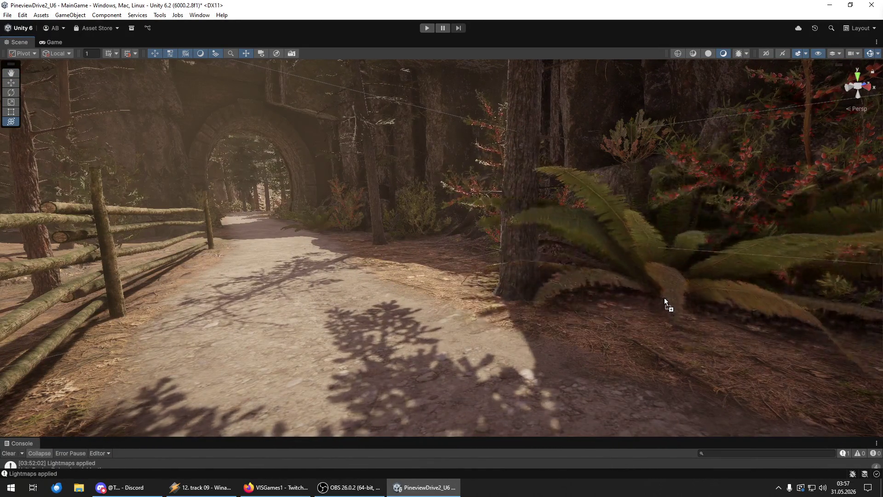
{"action": "left_click", "coordinate": [664, 298]}
{"action": "mouse_move", "coordinate": [652, 304]}
{"action": "left_mouse_down"}
{"action": "mouse_move", "coordinate": [644, 311]}
{"action": "mouse_move", "coordinate": [603, 288]}
{"action": "mouse_move", "coordinate": [8, 276]}
{"action": "mouse_move", "coordinate": [75, 280]}
{"action": "mouse_move", "coordinate": [196, 245]}
{"action": "left_mouse_up"}
{"action": "left_click_drag", "start_coordinate": [159, 291], "coordinate": [166, 276]}
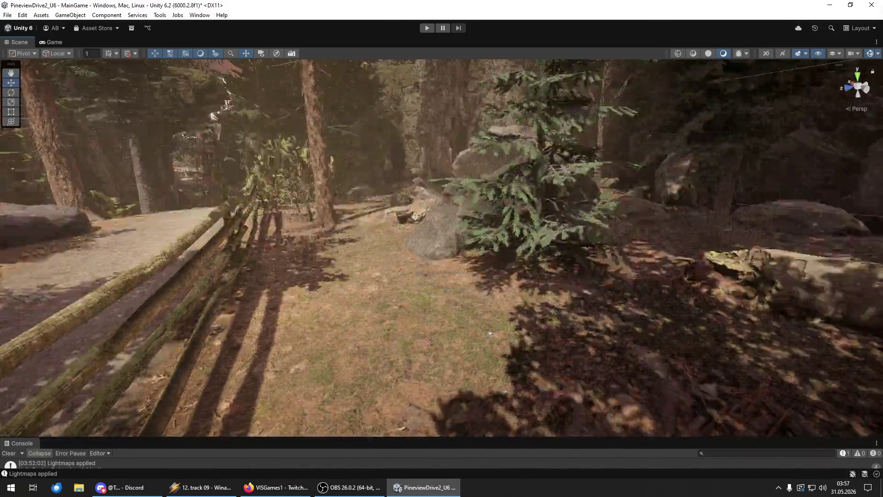
{"action": "mouse_move", "coordinate": [882, 322]}
{"action": "left_mouse_down"}
{"action": "mouse_move", "coordinate": [550, 321]}
{"action": "mouse_move", "coordinate": [437, 303]}
{"action": "mouse_move", "coordinate": [670, 266]}
{"action": "mouse_move", "coordinate": [667, 310]}
{"action": "mouse_move", "coordinate": [619, 282]}
{"action": "mouse_move", "coordinate": [746, 332]}
{"action": "left_mouse_up"}
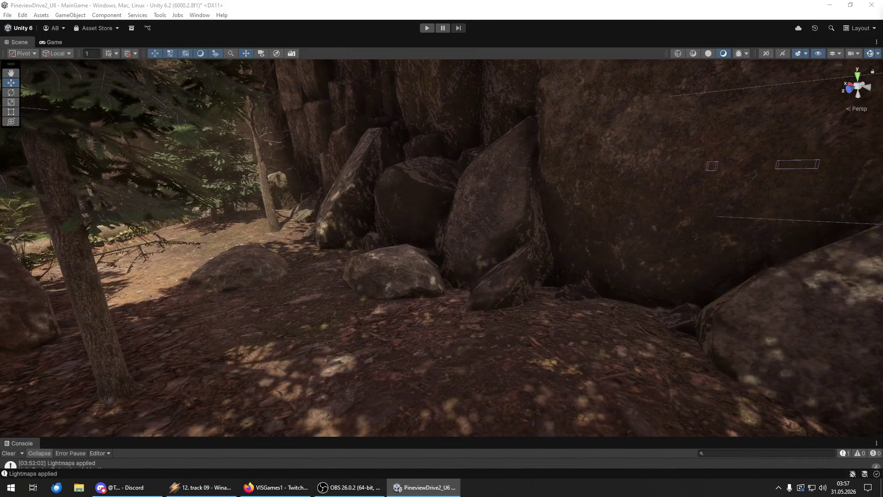
Rotate the new fern by the rocks around its vertical axis.
{"action": "left_click", "coordinate": [529, 351]}
{"action": "key", "text": "y"}
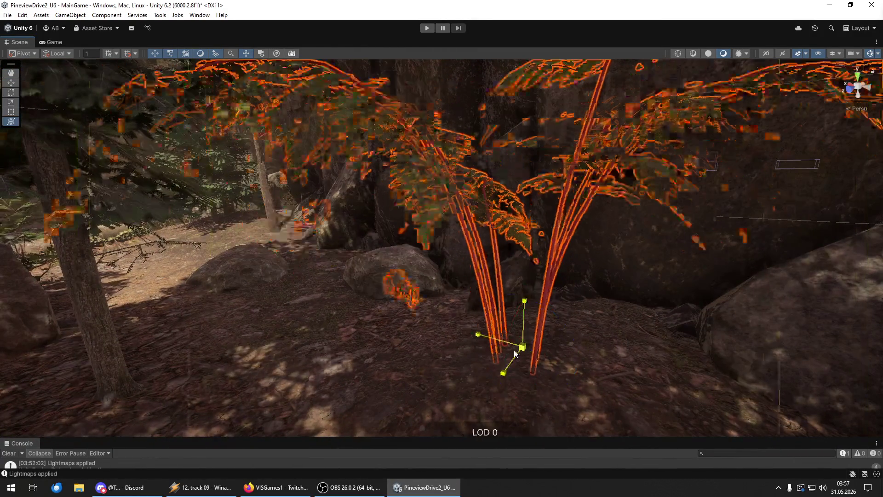
{"action": "key", "text": "e"}
{"action": "mouse_move", "coordinate": [520, 351]}
{"action": "left_mouse_down"}
{"action": "mouse_move", "coordinate": [569, 372]}
{"action": "mouse_move", "coordinate": [597, 358]}
{"action": "left_mouse_up"}
{"action": "key", "text": "s"}
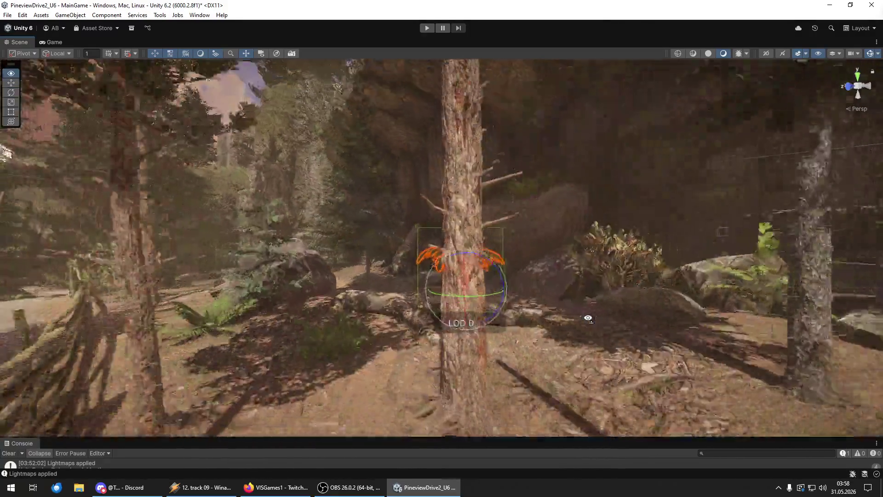
{"action": "key", "text": "w"}
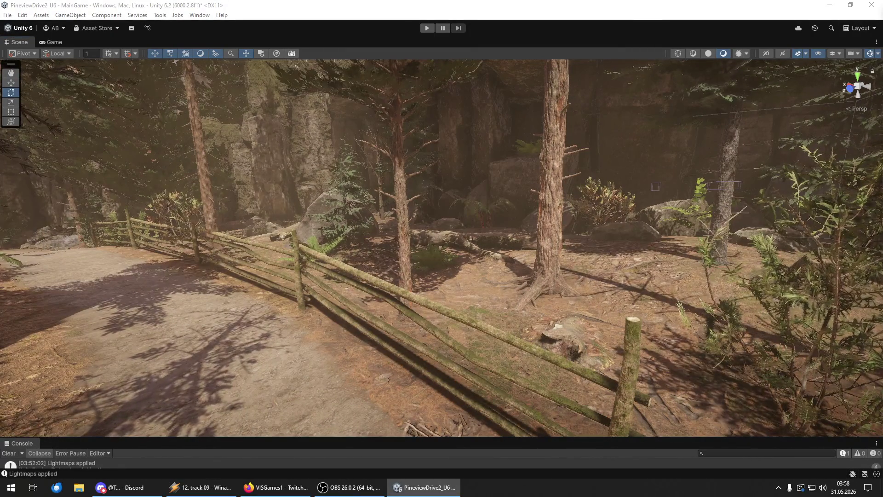
Place a red-leafed bush beside the pine trunk, shift it left and rotate it.
{"action": "left_click_drag", "start_coordinate": [502, 367], "coordinate": [502, 367]}
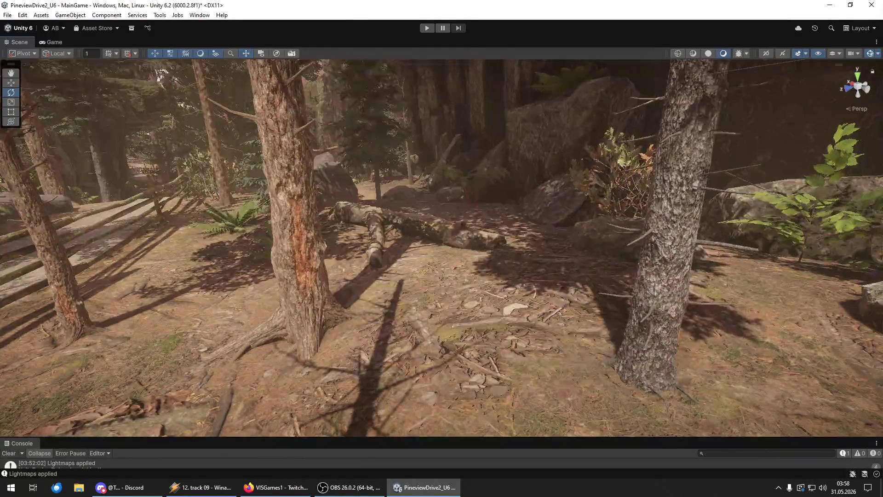
{"action": "left_click", "coordinate": [406, 348]}
{"action": "mouse_move", "coordinate": [418, 349]}
{"action": "left_mouse_down"}
{"action": "mouse_move", "coordinate": [398, 355]}
{"action": "mouse_move", "coordinate": [386, 331]}
{"action": "mouse_move", "coordinate": [449, 236]}
{"action": "mouse_move", "coordinate": [471, 230]}
{"action": "mouse_move", "coordinate": [526, 297]}
{"action": "mouse_move", "coordinate": [526, 283]}
{"action": "mouse_move", "coordinate": [528, 304]}
{"action": "mouse_move", "coordinate": [502, 327]}
{"action": "mouse_move", "coordinate": [519, 327]}
{"action": "mouse_move", "coordinate": [525, 285]}
{"action": "mouse_move", "coordinate": [528, 294]}
{"action": "mouse_move", "coordinate": [648, 311]}
{"action": "mouse_move", "coordinate": [635, 315]}
{"action": "mouse_move", "coordinate": [658, 285]}
{"action": "left_mouse_up"}
{"action": "key", "text": "e"}
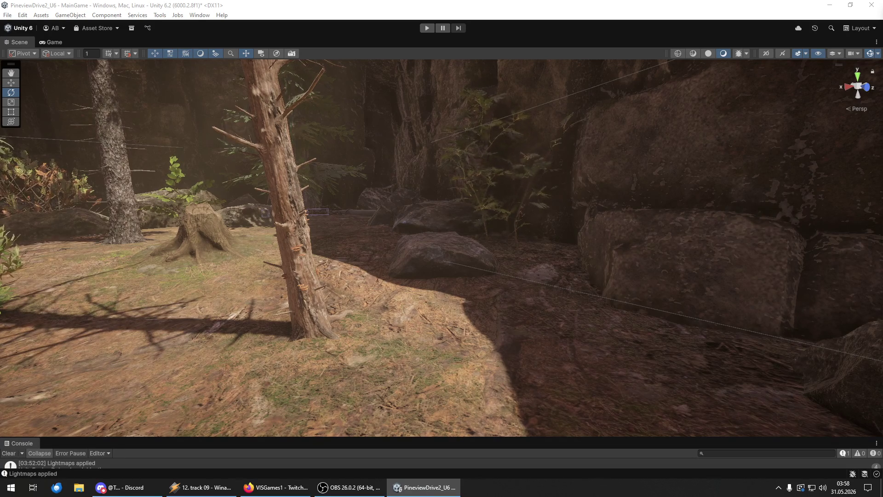
Drop a green bush at the foot of the large rock and shift it slightly right.
{"action": "left_click_drag", "start_coordinate": [598, 312], "coordinate": [549, 341]}
{"action": "key", "text": "y"}
{"action": "key", "text": "w"}
{"action": "key", "text": "f"}
{"action": "left_click_drag", "start_coordinate": [411, 341], "coordinate": [440, 337]}
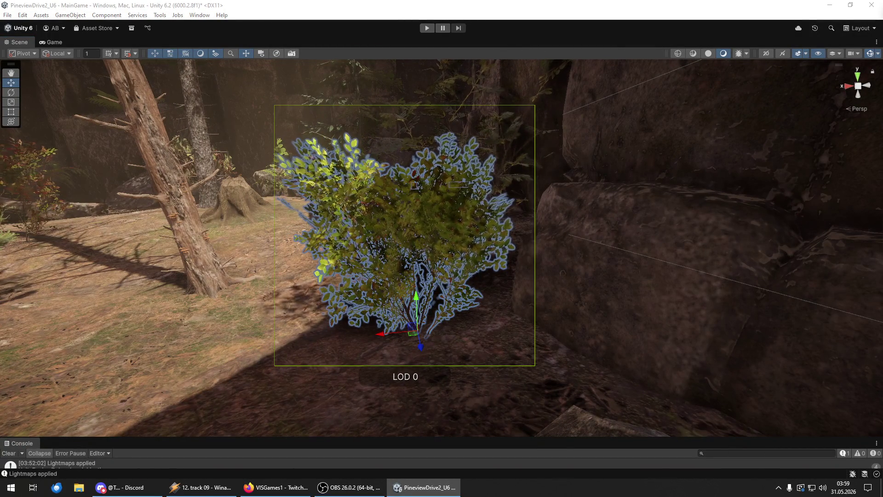
{"action": "left_click", "coordinate": [395, 229]}
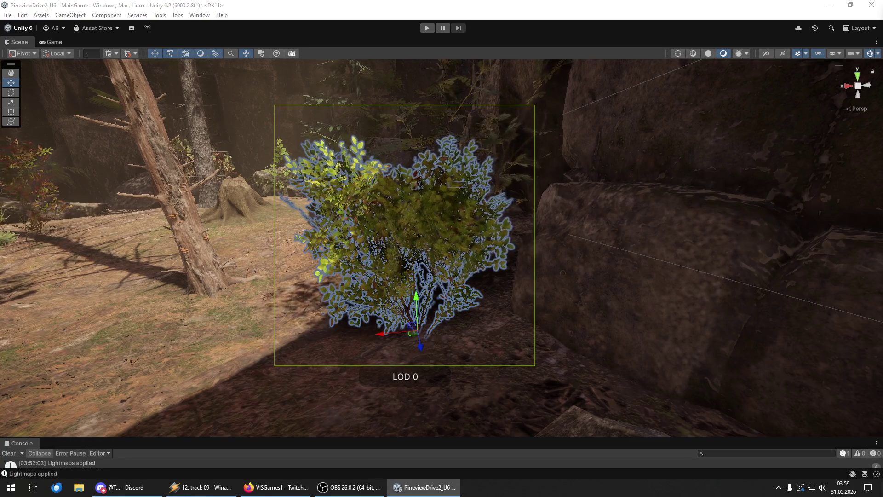
{"action": "left_click", "coordinate": [405, 230]}
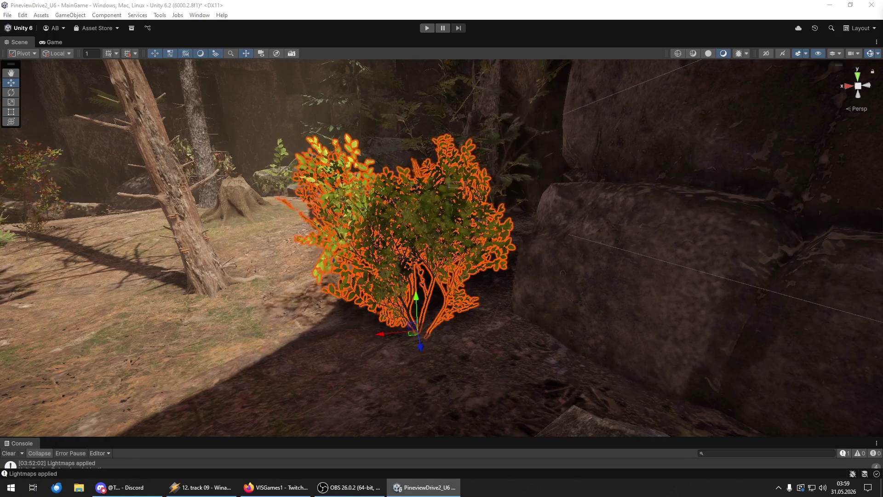
{"action": "key", "text": "ctrl+z"}
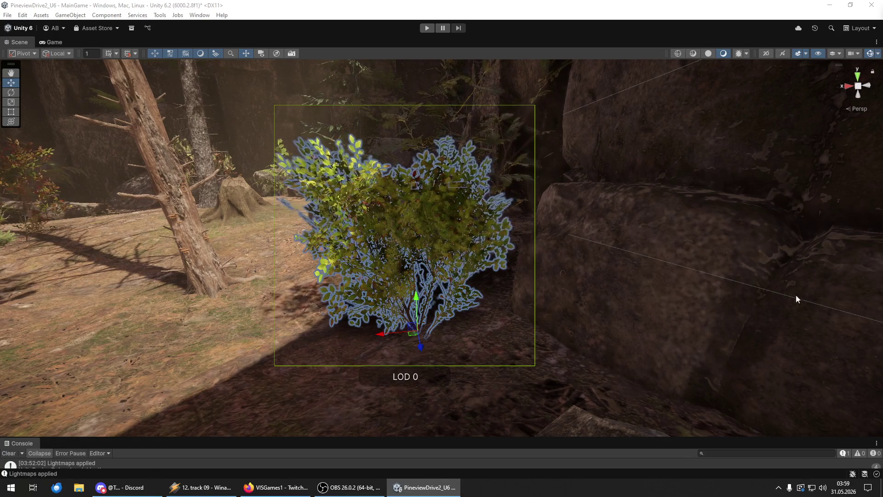
{"action": "mouse_move", "coordinate": [782, 368]}
{"action": "left_mouse_down"}
{"action": "mouse_move", "coordinate": [803, 380]}
{"action": "mouse_move", "coordinate": [290, 321]}
{"action": "mouse_move", "coordinate": [578, 314]}
{"action": "mouse_move", "coordinate": [321, 282]}
{"action": "mouse_move", "coordinate": [375, 311]}
{"action": "left_mouse_up"}
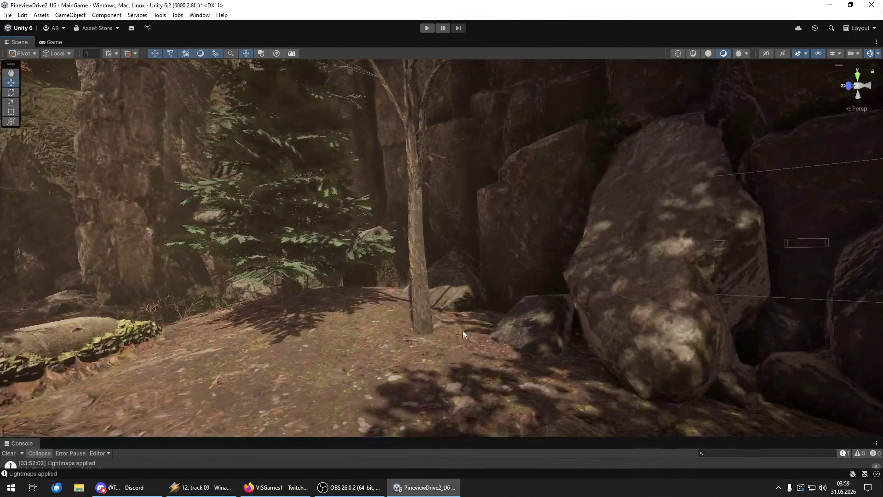
Drop a bush next to the rocks and move it forward onto the ground.
{"action": "mouse_move", "coordinate": [882, 368]}
{"action": "left_mouse_down"}
{"action": "mouse_move", "coordinate": [696, 385]}
{"action": "mouse_move", "coordinate": [485, 385]}
{"action": "left_mouse_up"}
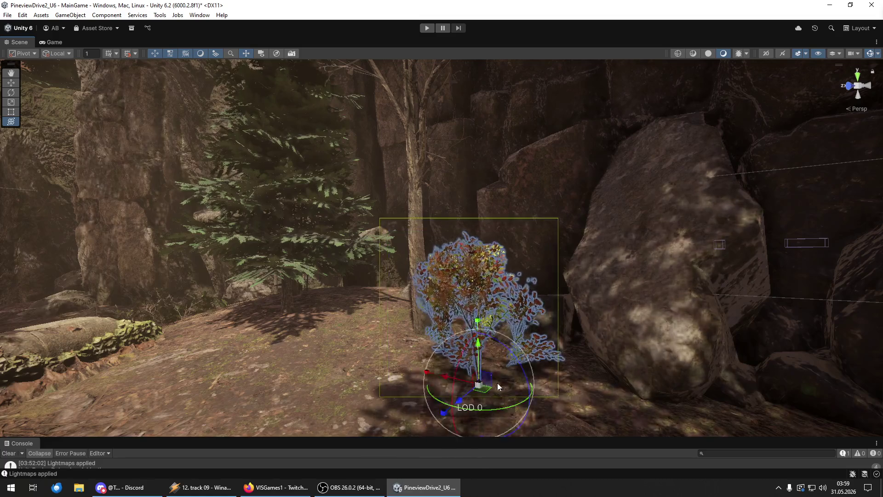
{"action": "mouse_move", "coordinate": [479, 350]}
{"action": "left_mouse_down"}
{"action": "mouse_move", "coordinate": [484, 388]}
{"action": "mouse_move", "coordinate": [502, 390]}
{"action": "mouse_move", "coordinate": [567, 274]}
{"action": "left_mouse_up"}
{"action": "key", "text": "f"}
{"action": "scroll", "coordinate": [506, 396], "scroll_direction": "down", "scroll_amount": 5}
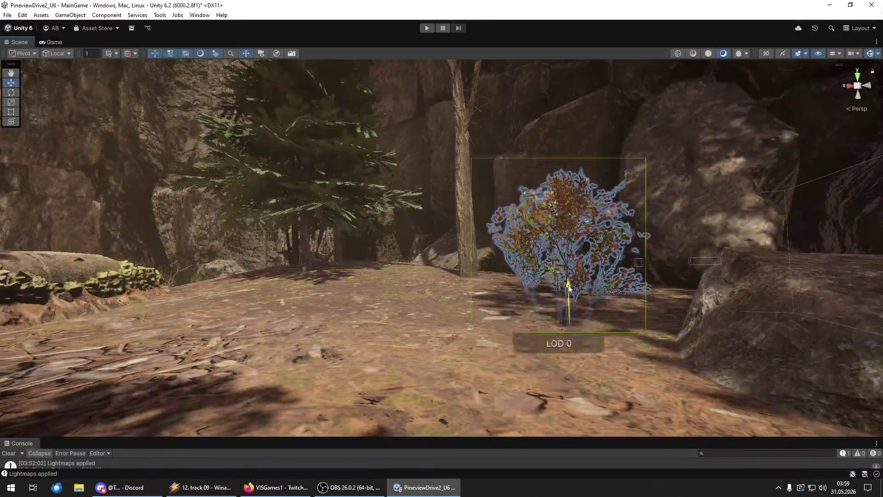
{"action": "mouse_move", "coordinate": [562, 271]}
{"action": "left_mouse_down"}
{"action": "mouse_move", "coordinate": [685, 311]}
{"action": "mouse_move", "coordinate": [591, 320]}
{"action": "mouse_move", "coordinate": [637, 323]}
{"action": "mouse_move", "coordinate": [583, 315]}
{"action": "mouse_move", "coordinate": [380, 357]}
{"action": "mouse_move", "coordinate": [395, 346]}
{"action": "left_mouse_up"}
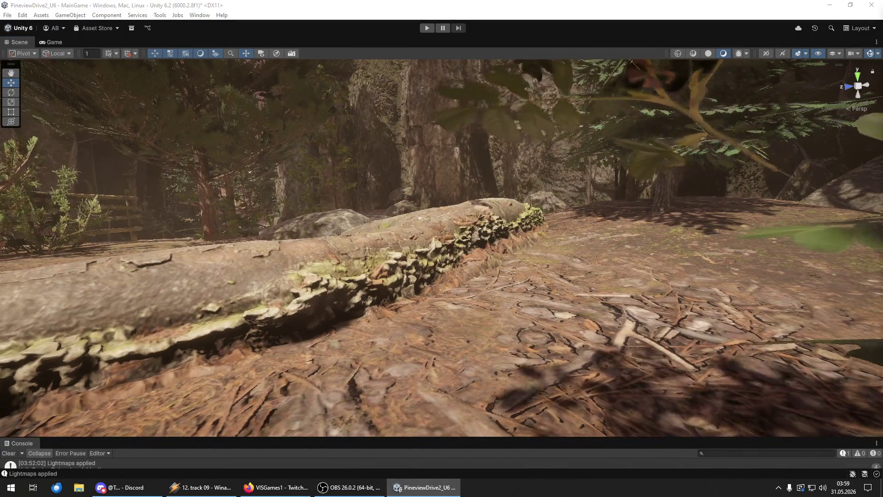
Place a sapling clump beside the fallen log.
{"action": "mouse_move", "coordinate": [533, 379]}
{"action": "left_mouse_down"}
{"action": "mouse_move", "coordinate": [607, 363]}
{"action": "mouse_move", "coordinate": [525, 318]}
{"action": "mouse_move", "coordinate": [472, 306]}
{"action": "left_mouse_up"}
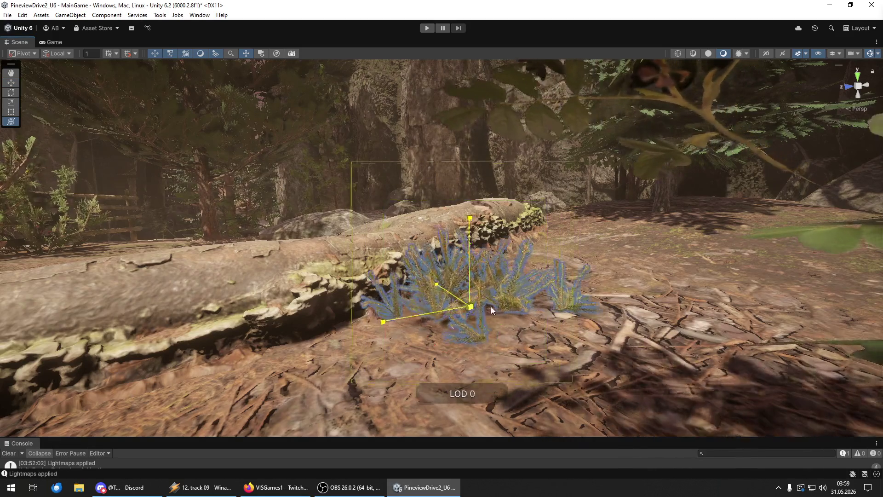
{"action": "mouse_move", "coordinate": [602, 375]}
{"action": "left_mouse_down"}
{"action": "mouse_move", "coordinate": [510, 361]}
{"action": "mouse_move", "coordinate": [612, 339]}
{"action": "left_mouse_up"}
{"action": "scroll", "coordinate": [612, 339], "scroll_direction": "up", "scroll_amount": 5}
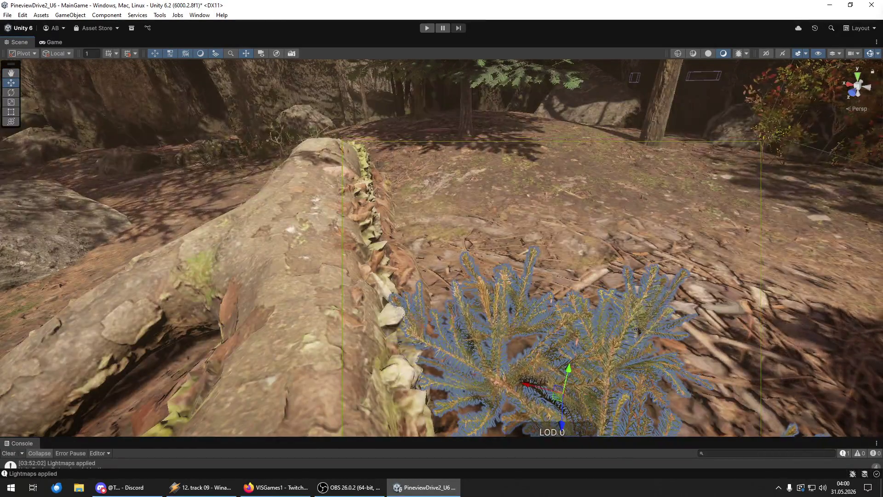
{"action": "key", "text": "Escape"}
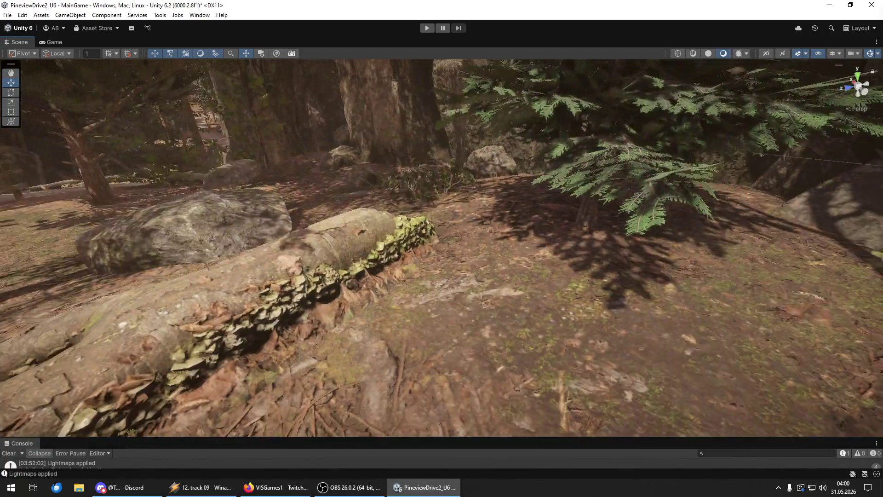
Add bushes near the fallen branch and in front of the large rock, rotating the latter.
{"action": "left_click_drag", "start_coordinate": [380, 317], "coordinate": [384, 316]}
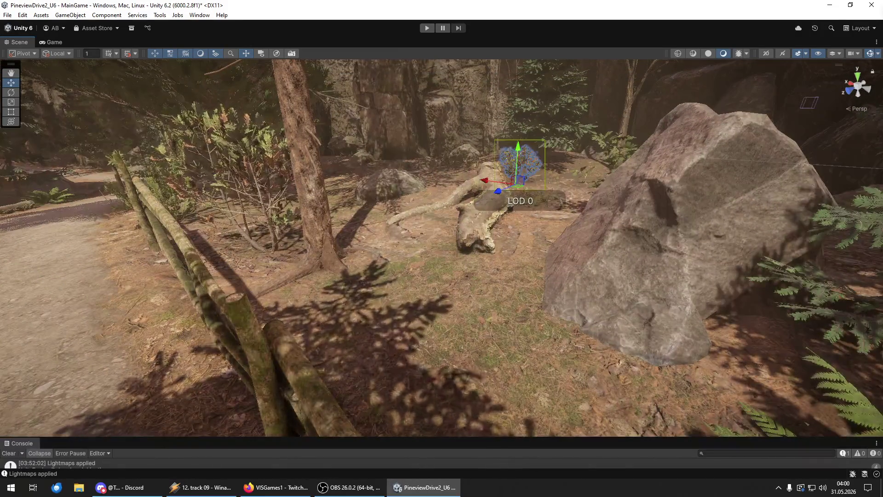
{"action": "mouse_move", "coordinate": [525, 361]}
{"action": "left_mouse_down"}
{"action": "mouse_move", "coordinate": [530, 341]}
{"action": "mouse_move", "coordinate": [691, 384]}
{"action": "mouse_move", "coordinate": [671, 390]}
{"action": "mouse_move", "coordinate": [881, 322]}
{"action": "left_mouse_up"}
{"action": "key", "text": "e"}
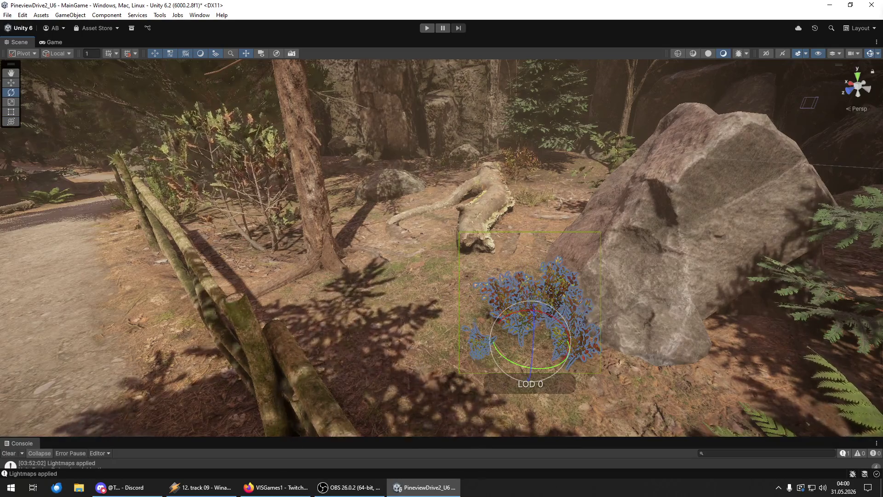
{"action": "key", "text": "shift+d"}
{"action": "mouse_move", "coordinate": [598, 349]}
{"action": "left_mouse_down"}
{"action": "mouse_move", "coordinate": [773, 349]}
{"action": "mouse_move", "coordinate": [526, 368]}
{"action": "mouse_move", "coordinate": [534, 94]}
{"action": "left_mouse_up"}
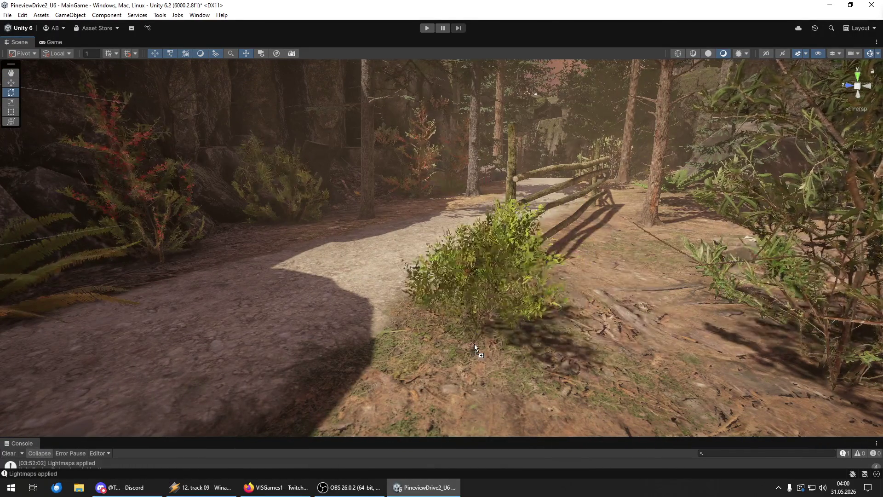
Place a bush by the fence and tuck it behind the fence post.
{"action": "left_click", "coordinate": [474, 343]}
{"action": "left_click_drag", "start_coordinate": [476, 316], "coordinate": [610, 325]}
{"action": "scroll", "coordinate": [610, 326], "scroll_direction": "up", "scroll_amount": 6}
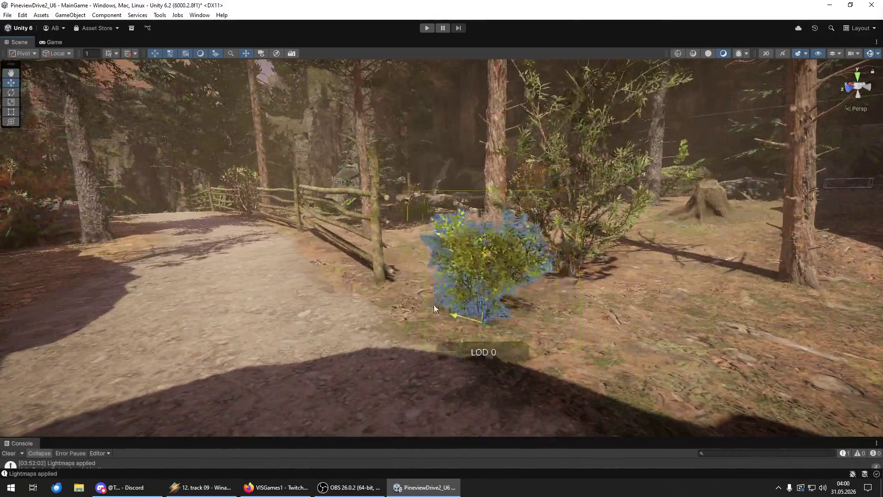
{"action": "left_click_drag", "start_coordinate": [435, 308], "coordinate": [370, 276]}
{"action": "scroll", "coordinate": [379, 298], "scroll_direction": "up", "scroll_amount": 5}
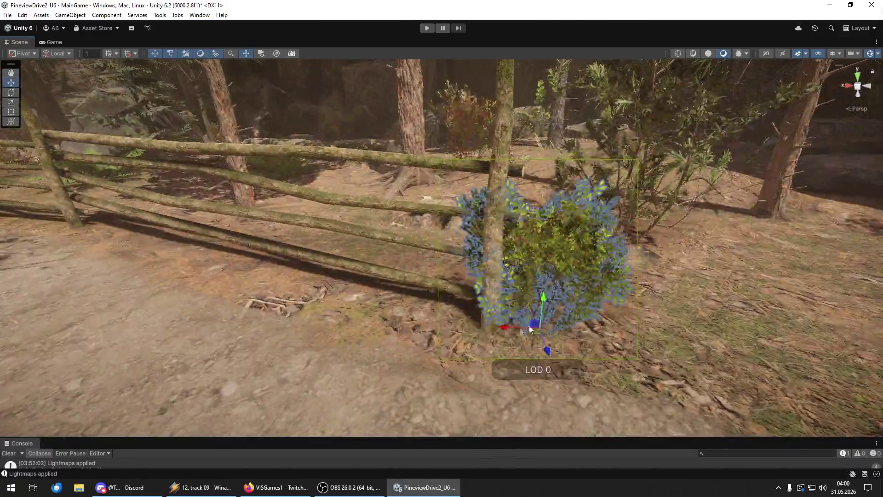
{"action": "left_click_drag", "start_coordinate": [529, 328], "coordinate": [444, 306]}
{"action": "left_click_drag", "start_coordinate": [482, 335], "coordinate": [389, 305]}
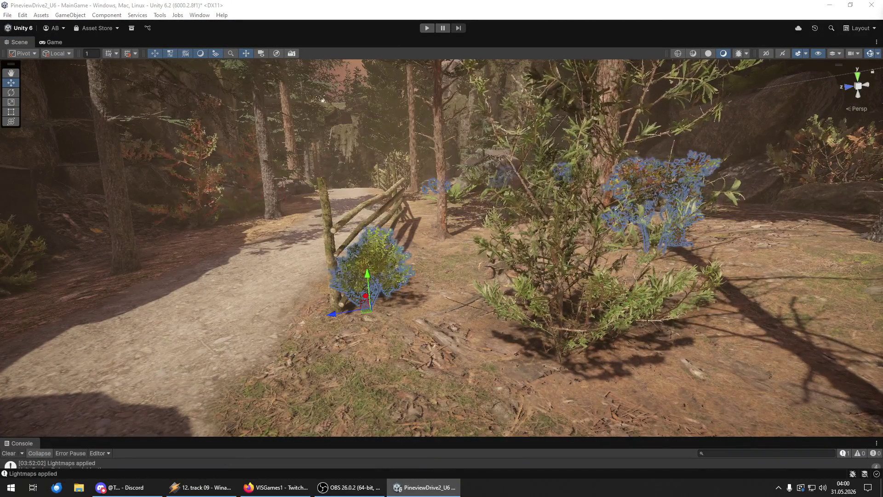
{"action": "left_click", "coordinate": [322, 99]}
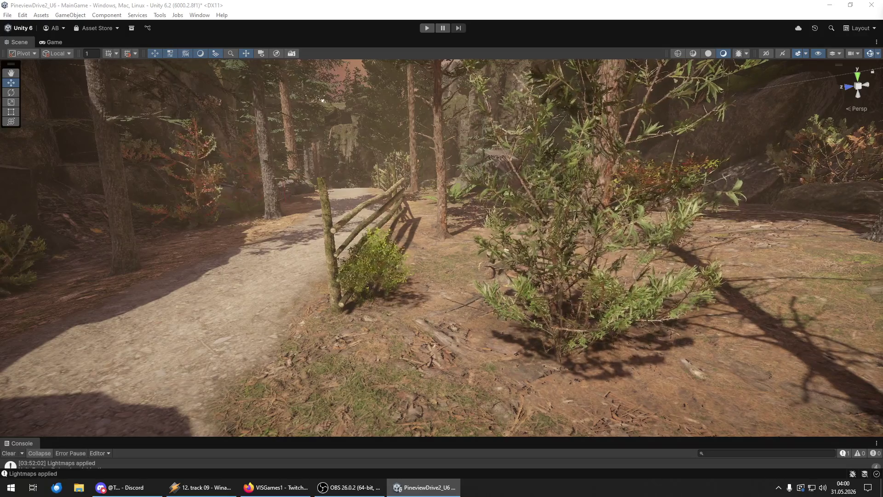
{"action": "mouse_move", "coordinate": [222, 168]}
{"action": "left_mouse_down"}
{"action": "mouse_move", "coordinate": [148, 144]}
{"action": "mouse_move", "coordinate": [158, 177]}
{"action": "mouse_move", "coordinate": [261, 121]}
{"action": "mouse_move", "coordinate": [264, 187]}
{"action": "mouse_move", "coordinate": [488, 170]}
{"action": "mouse_move", "coordinate": [390, 184]}
{"action": "left_mouse_up"}
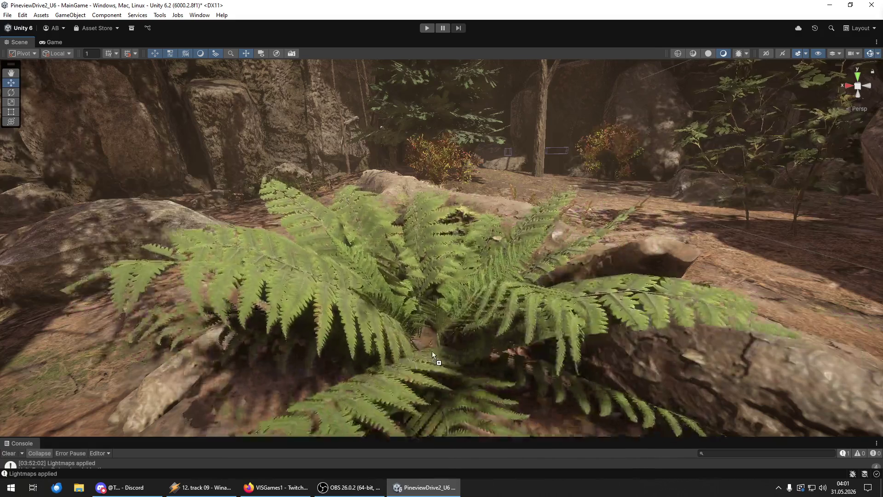
Place a fern on the fallen log and save the project.
{"action": "left_click", "coordinate": [428, 352]}
{"action": "scroll", "coordinate": [427, 352], "scroll_direction": "down", "scroll_amount": 3}
{"action": "key", "text": "w"}
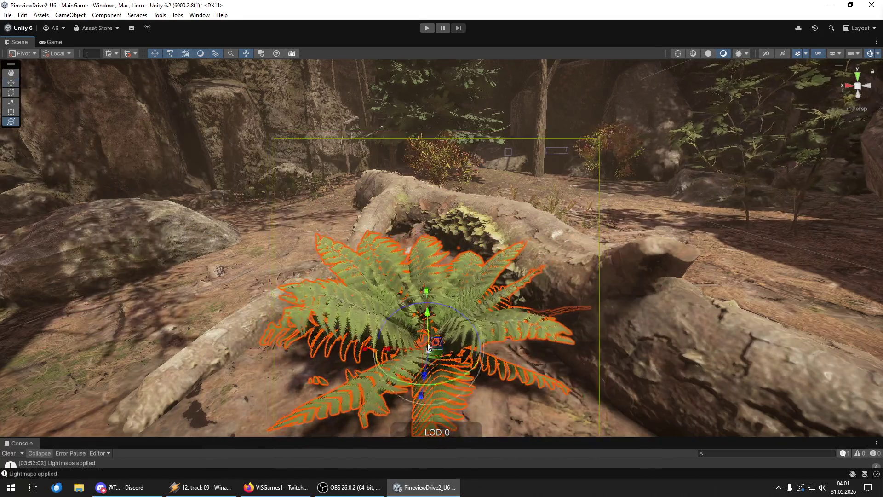
{"action": "scroll", "coordinate": [430, 329], "scroll_direction": "down", "scroll_amount": 5}
{"action": "mouse_move", "coordinate": [423, 318]}
{"action": "left_mouse_down"}
{"action": "mouse_move", "coordinate": [370, 290]}
{"action": "mouse_move", "coordinate": [204, 285]}
{"action": "mouse_move", "coordinate": [385, 279]}
{"action": "left_mouse_up"}
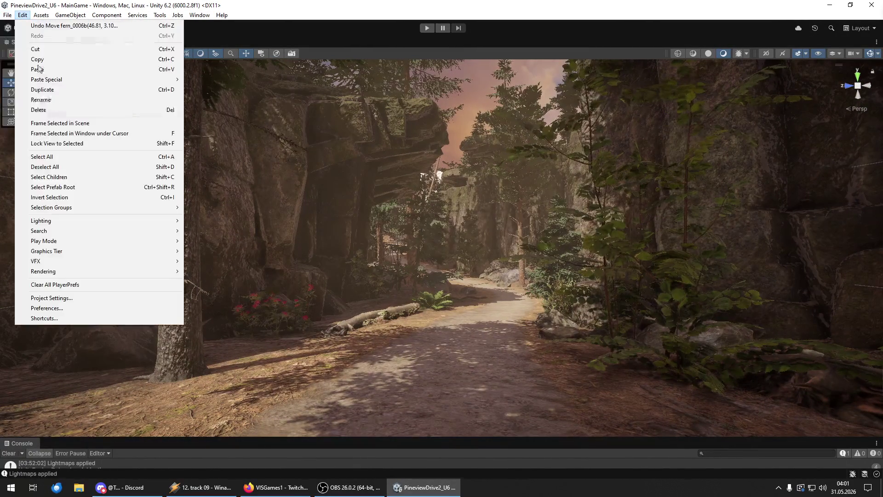
{"action": "left_click", "coordinate": [46, 119]}
Fly through the stone tunnel and set a bush among the rocks, lowered into the ground.
{"action": "left_click_drag", "start_coordinate": [416, 248], "coordinate": [416, 245]}
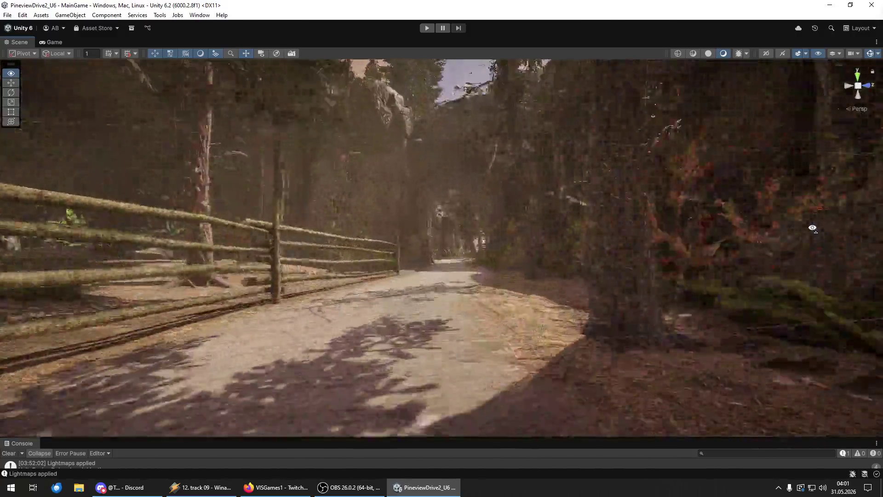
{"action": "mouse_move", "coordinate": [812, 228]}
{"action": "left_mouse_down"}
{"action": "mouse_move", "coordinate": [833, 228]}
{"action": "mouse_move", "coordinate": [478, 231]}
{"action": "left_mouse_up"}
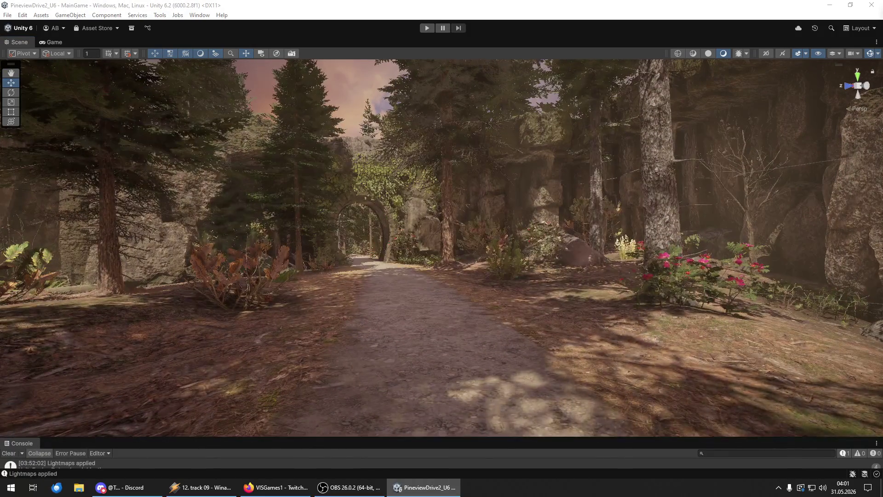
{"action": "mouse_move", "coordinate": [791, 261]}
{"action": "left_mouse_down"}
{"action": "mouse_move", "coordinate": [322, 316]}
{"action": "mouse_move", "coordinate": [191, 304]}
{"action": "mouse_move", "coordinate": [295, 308]}
{"action": "mouse_move", "coordinate": [284, 313]}
{"action": "left_mouse_up"}
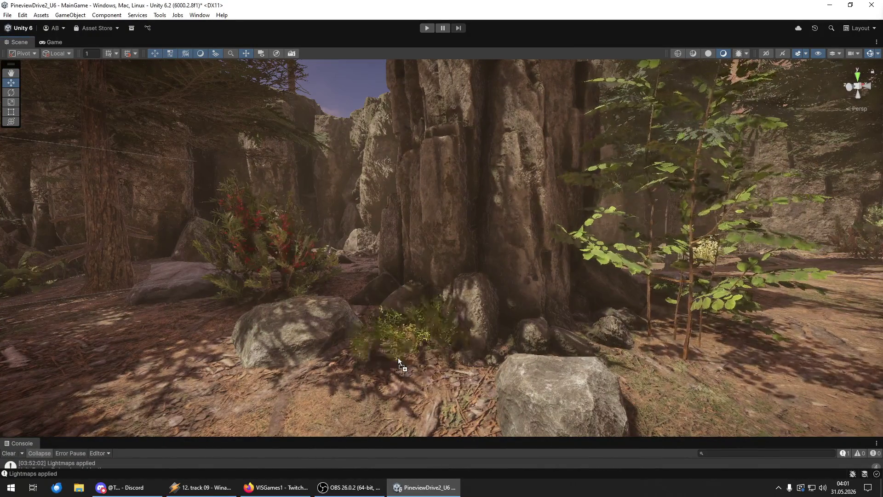
{"action": "left_click", "coordinate": [393, 350]}
{"action": "left_click_drag", "start_coordinate": [392, 323], "coordinate": [434, 365]}
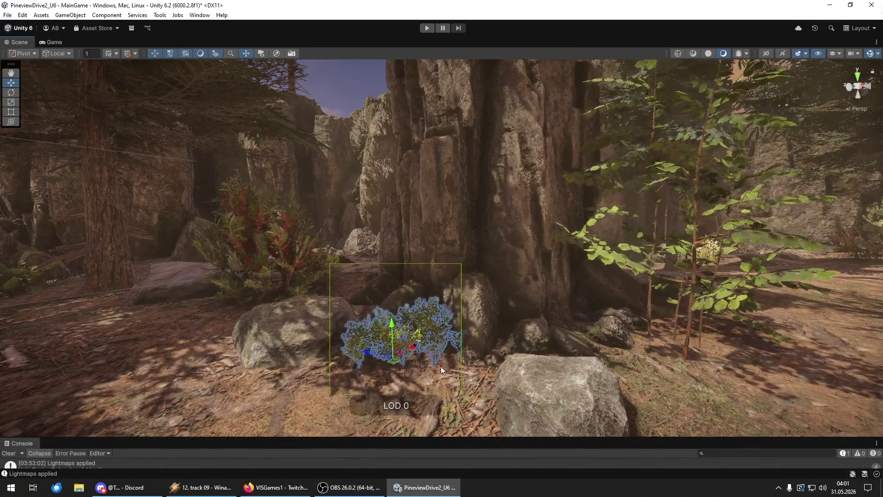
{"action": "mouse_move", "coordinate": [507, 394]}
{"action": "left_mouse_down"}
{"action": "mouse_move", "coordinate": [543, 394]}
{"action": "mouse_move", "coordinate": [487, 398]}
{"action": "left_mouse_up"}
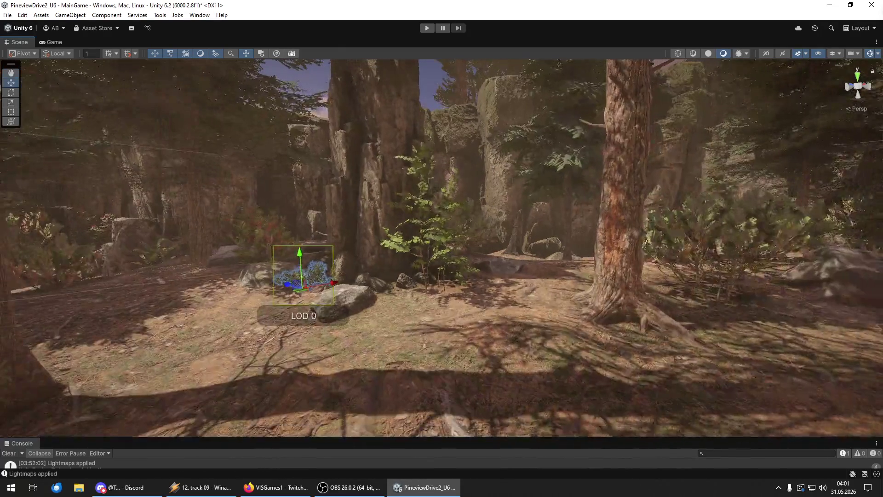
Duplicate the bush and lower the copy onto the ground, then select the bush by the tree trunk.
{"action": "left_click", "coordinate": [391, 332]}
{"action": "key", "text": "y"}
{"action": "key", "text": "w"}
{"action": "left_click_drag", "start_coordinate": [392, 303], "coordinate": [392, 312]}
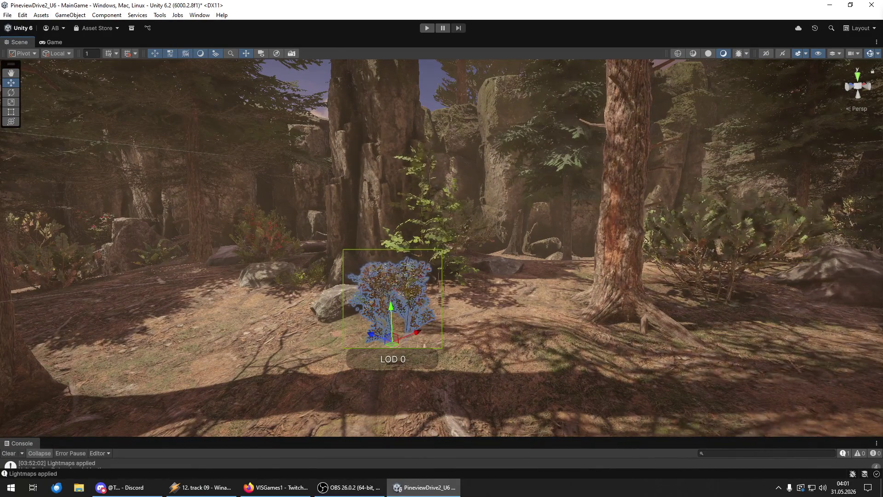
{"action": "left_click", "coordinate": [645, 240]}
{"action": "mouse_move", "coordinate": [645, 240]}
{"action": "left_mouse_down"}
{"action": "mouse_move", "coordinate": [645, 321]}
{"action": "mouse_move", "coordinate": [68, 318]}
{"action": "mouse_move", "coordinate": [570, 327]}
{"action": "mouse_move", "coordinate": [460, 349]}
{"action": "mouse_move", "coordinate": [506, 308]}
{"action": "mouse_move", "coordinate": [464, 290]}
{"action": "left_mouse_up"}
{"action": "left_click", "coordinate": [463, 269]}
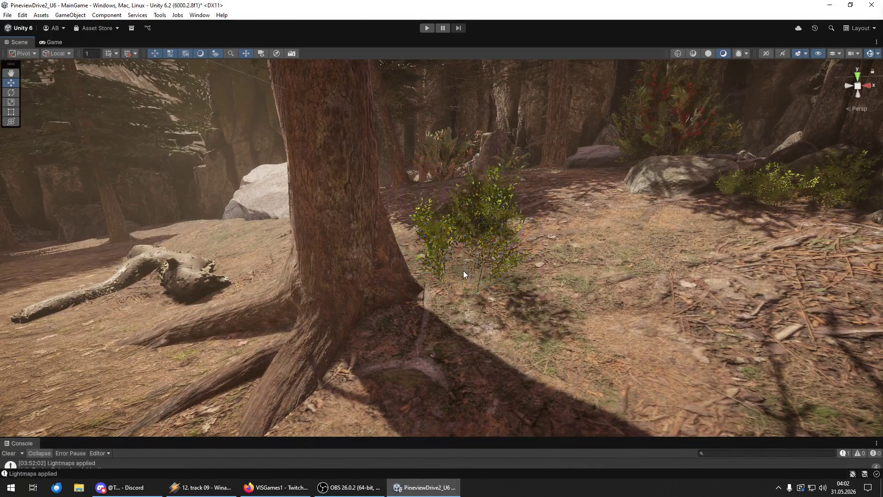
Fly down the forest path and drop a bush against the right-hand stone wall.
{"action": "left_click", "coordinate": [464, 243]}
{"action": "key", "text": "w"}
{"action": "mouse_move", "coordinate": [463, 260]}
{"action": "left_mouse_down"}
{"action": "mouse_move", "coordinate": [391, 266]}
{"action": "mouse_move", "coordinate": [460, 262]}
{"action": "left_mouse_up"}
{"action": "mouse_move", "coordinate": [690, 252]}
{"action": "left_mouse_down"}
{"action": "mouse_move", "coordinate": [702, 250]}
{"action": "mouse_move", "coordinate": [666, 262]}
{"action": "left_mouse_up"}
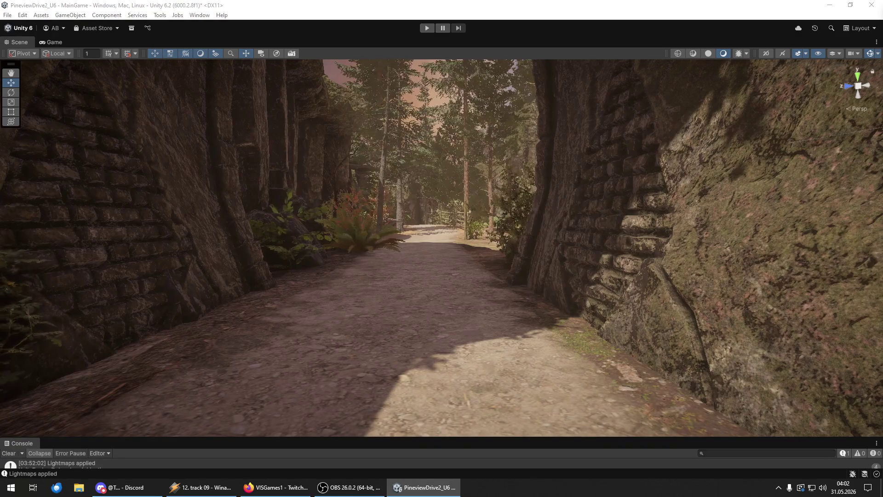
{"action": "mouse_move", "coordinate": [580, 329]}
{"action": "left_mouse_down"}
{"action": "mouse_move", "coordinate": [562, 361]}
{"action": "mouse_move", "coordinate": [578, 338]}
{"action": "mouse_move", "coordinate": [601, 349]}
{"action": "left_mouse_up"}
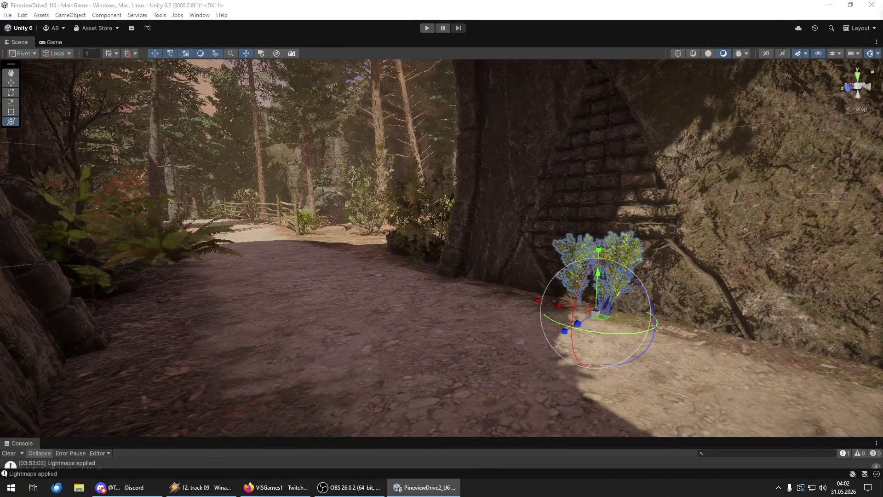
{"action": "mouse_move", "coordinate": [418, 251]}
{"action": "left_mouse_down"}
{"action": "mouse_move", "coordinate": [415, 262]}
{"action": "mouse_move", "coordinate": [854, 253]}
{"action": "mouse_move", "coordinate": [844, 253]}
{"action": "mouse_move", "coordinate": [843, 236]}
{"action": "left_mouse_up"}
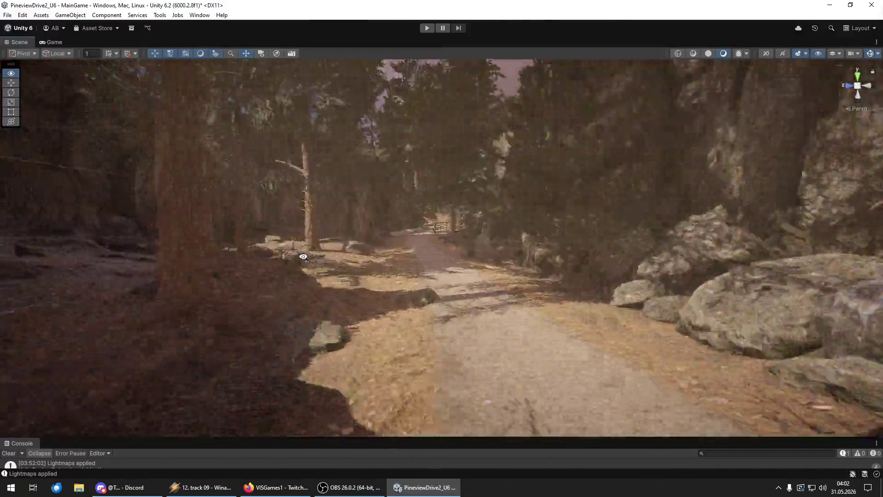
Enlarge the bush cluster between the rocks, shift it right and lower it onto the grass.
{"action": "key", "text": "w"}
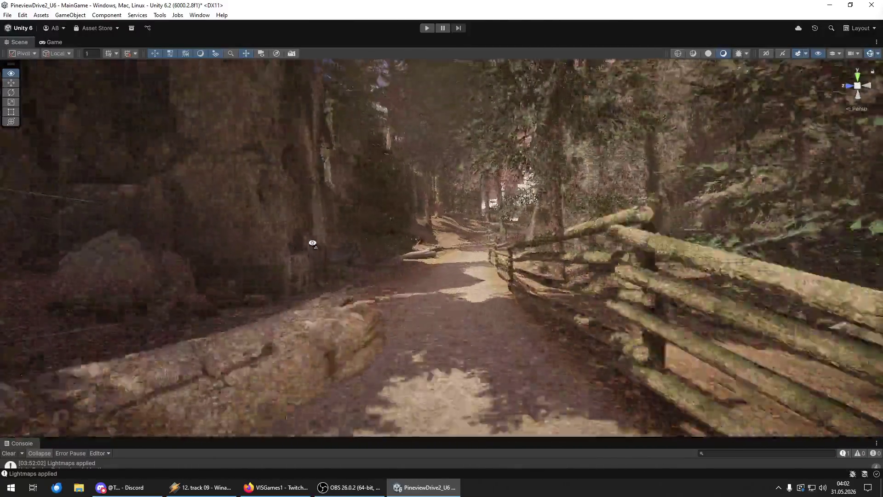
{"action": "key", "text": "w"}
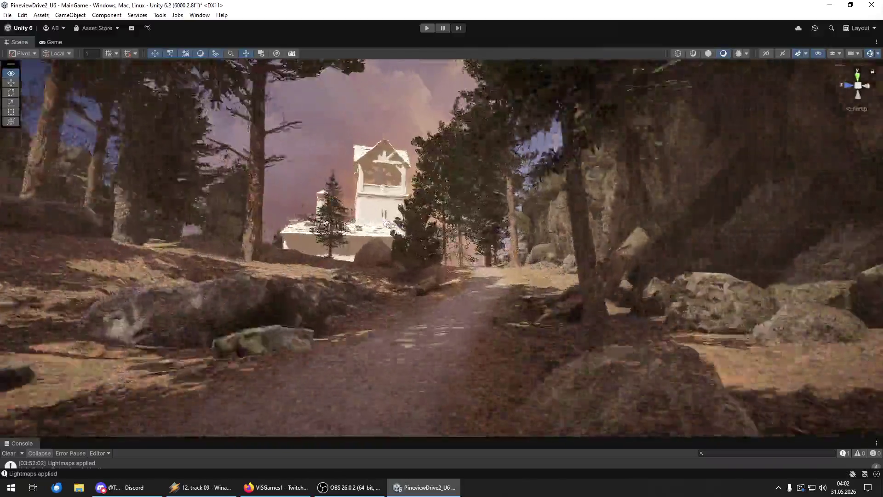
{"action": "key", "text": "w"}
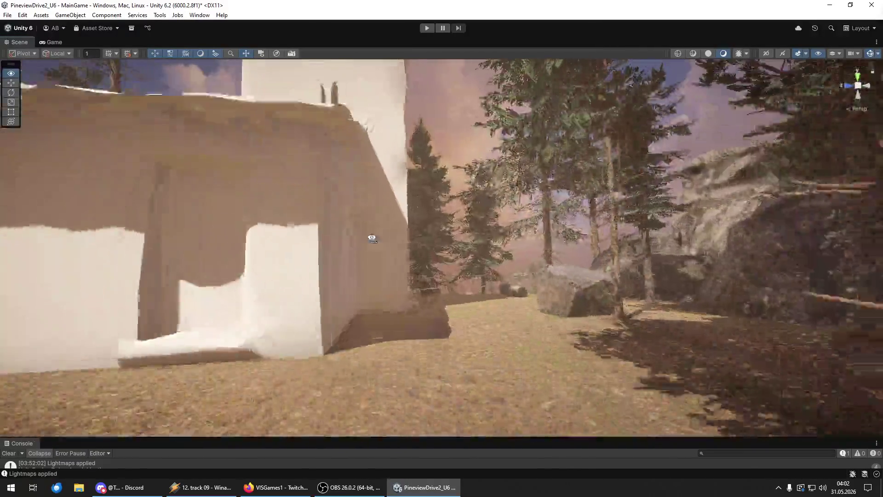
{"action": "key", "text": "w"}
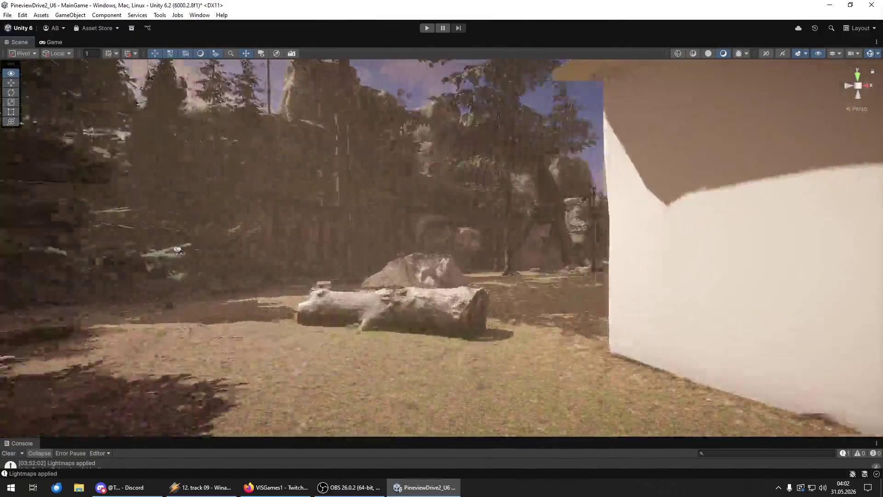
{"action": "key", "text": "w"}
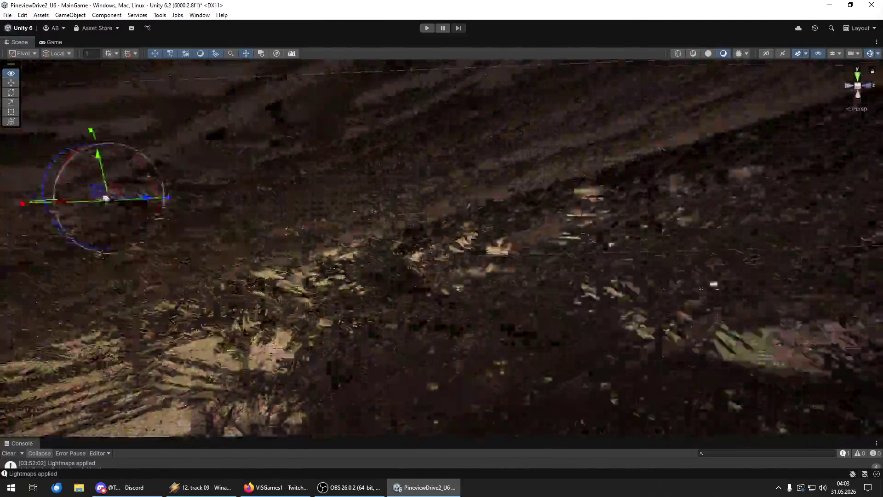
{"action": "key", "text": "s"}
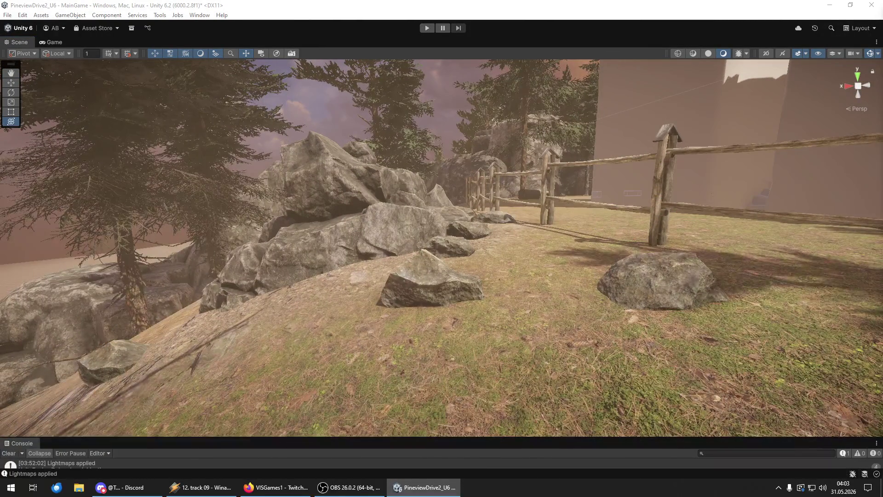
{"action": "left_click_drag", "start_coordinate": [506, 261], "coordinate": [542, 262]}
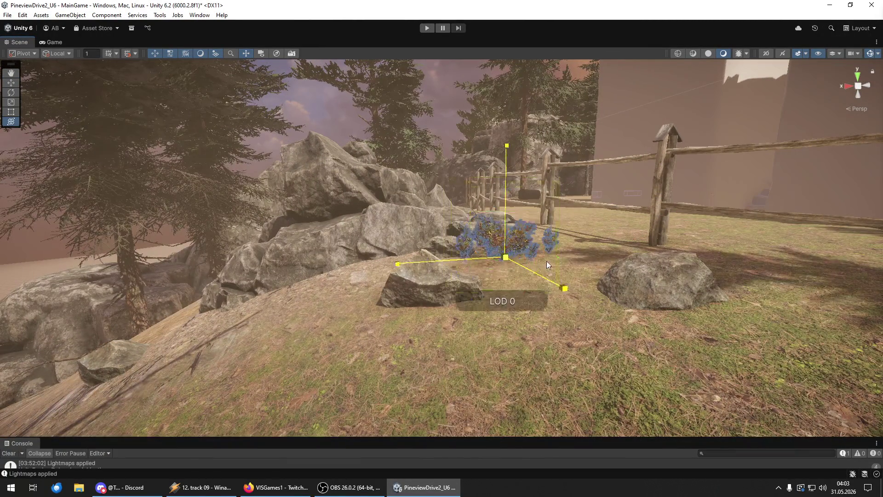
{"action": "scroll", "coordinate": [518, 268], "scroll_direction": "up", "scroll_amount": 5}
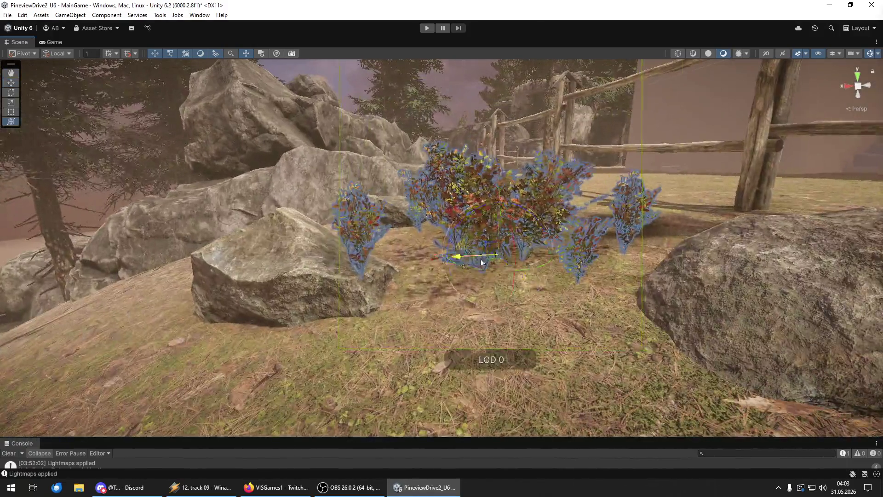
{"action": "left_click_drag", "start_coordinate": [481, 262], "coordinate": [526, 262]}
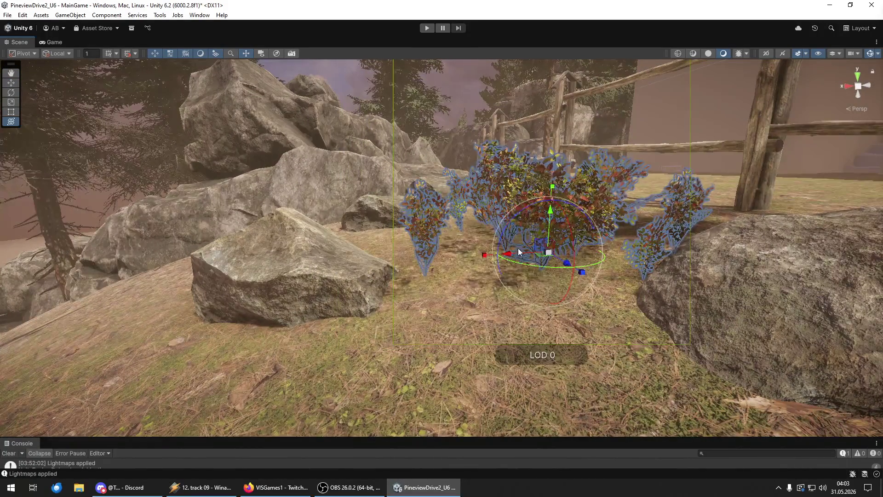
{"action": "key", "text": "w"}
{"action": "left_click_drag", "start_coordinate": [544, 216], "coordinate": [547, 239]}
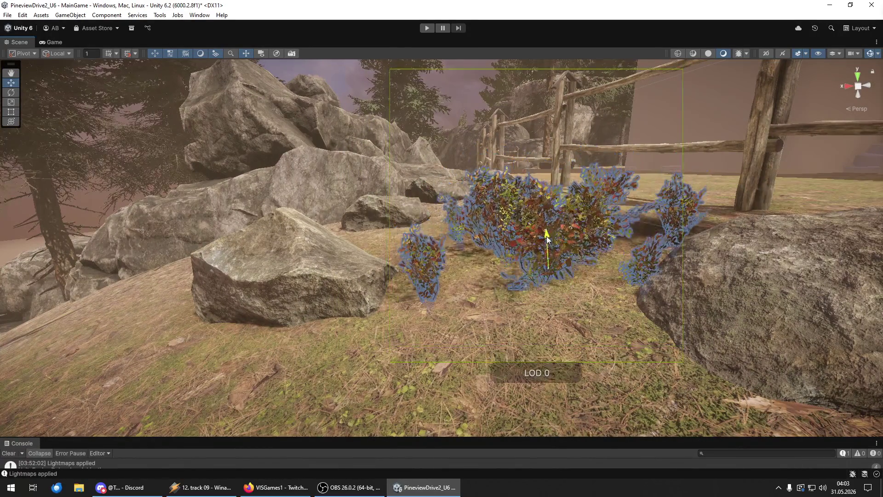
{"action": "scroll", "coordinate": [568, 283], "scroll_direction": "down", "scroll_amount": 3}
{"action": "scroll", "coordinate": [545, 256], "scroll_direction": "down", "scroll_amount": 5}
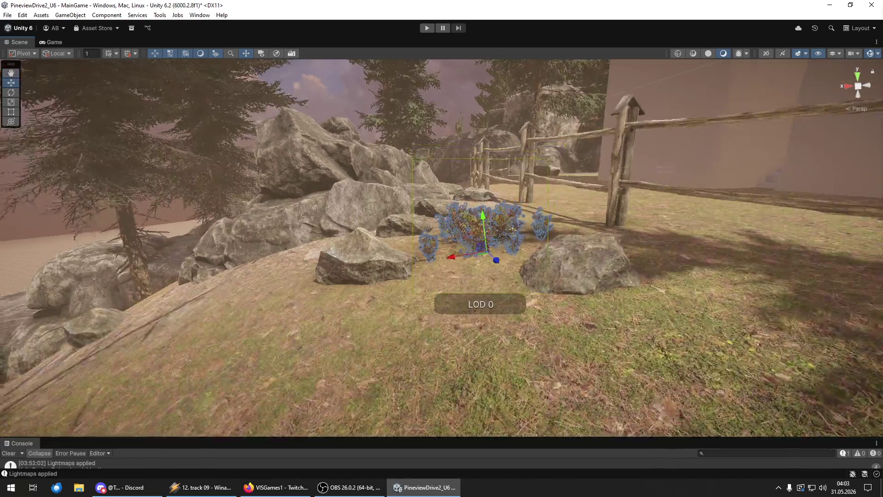
Place another bush beside the fence.
{"action": "key", "text": "shift+d"}
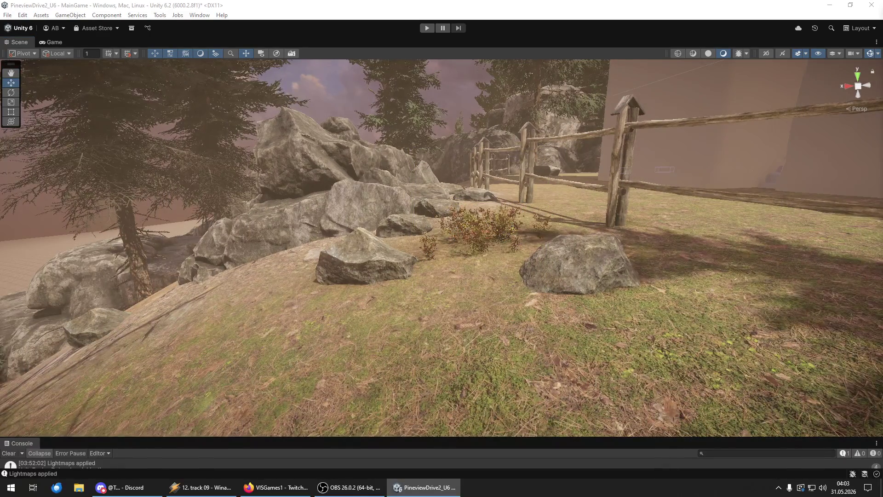
{"action": "left_click_drag", "start_coordinate": [569, 346], "coordinate": [616, 347]}
{"action": "mouse_move", "coordinate": [557, 321]}
{"action": "left_mouse_down"}
{"action": "mouse_move", "coordinate": [544, 321]}
{"action": "mouse_move", "coordinate": [548, 352]}
{"action": "mouse_move", "coordinate": [748, 310]}
{"action": "mouse_move", "coordinate": [755, 336]}
{"action": "mouse_move", "coordinate": [603, 269]}
{"action": "left_mouse_up"}
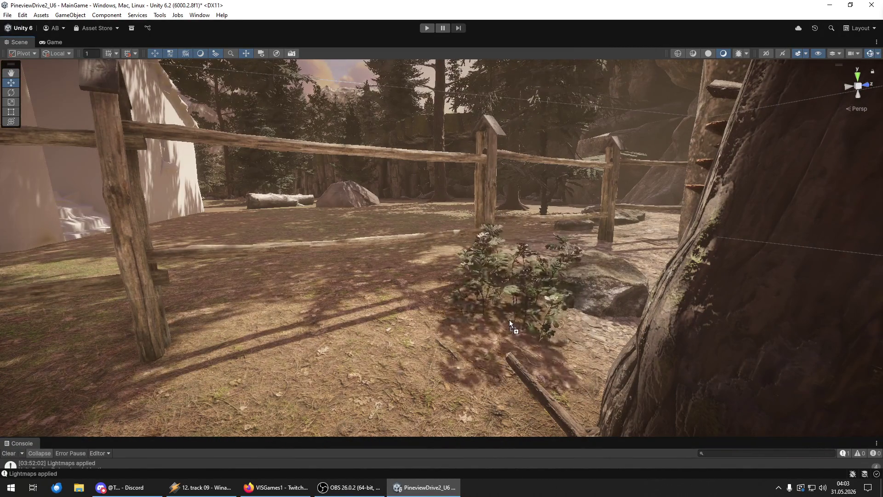
Place a second bush by the fence next to the new one.
{"action": "left_click", "coordinate": [503, 318]}
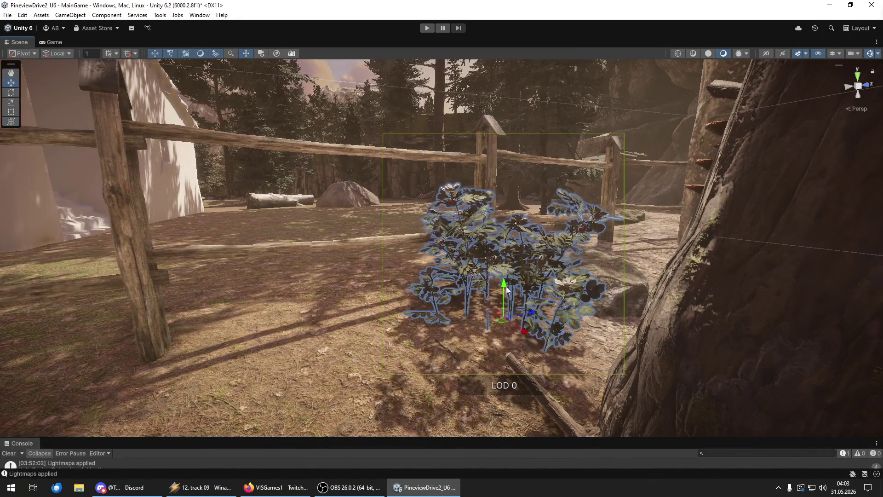
{"action": "mouse_move", "coordinate": [524, 325]}
{"action": "left_mouse_down"}
{"action": "mouse_move", "coordinate": [674, 331]}
{"action": "mouse_move", "coordinate": [60, 311]}
{"action": "mouse_move", "coordinate": [411, 383]}
{"action": "left_mouse_up"}
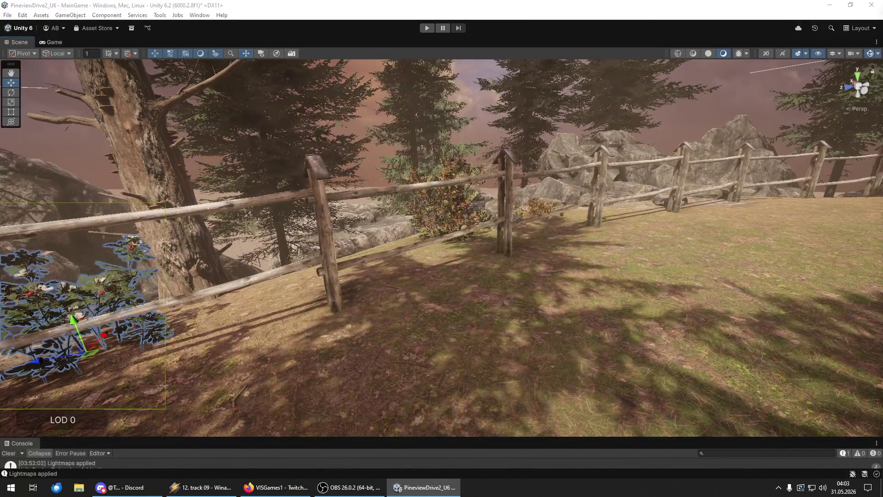
{"action": "mouse_move", "coordinate": [874, 359]}
{"action": "left_mouse_down"}
{"action": "mouse_move", "coordinate": [526, 351]}
{"action": "mouse_move", "coordinate": [465, 323]}
{"action": "mouse_move", "coordinate": [441, 299]}
{"action": "mouse_move", "coordinate": [242, 300]}
{"action": "mouse_move", "coordinate": [373, 311]}
{"action": "left_mouse_up"}
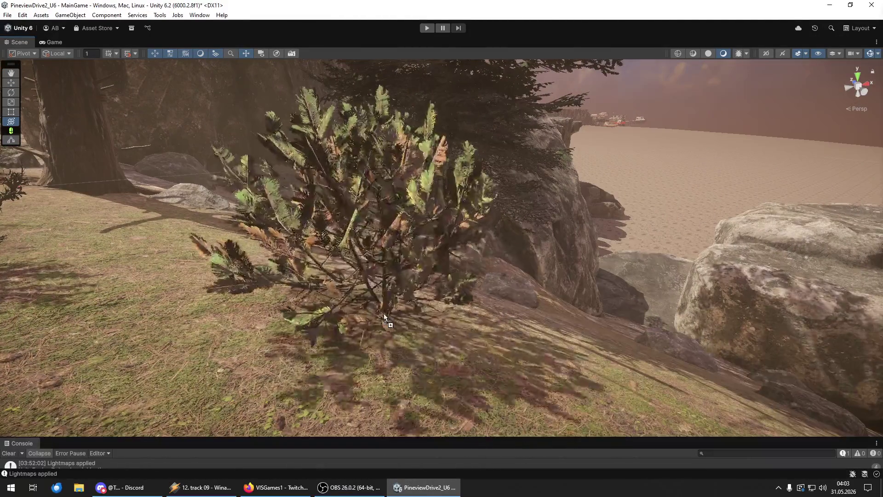
Over at the rocky cliff area, set a copy of the bush onto the rock.
{"action": "left_click_drag", "start_coordinate": [370, 276], "coordinate": [719, 328]}
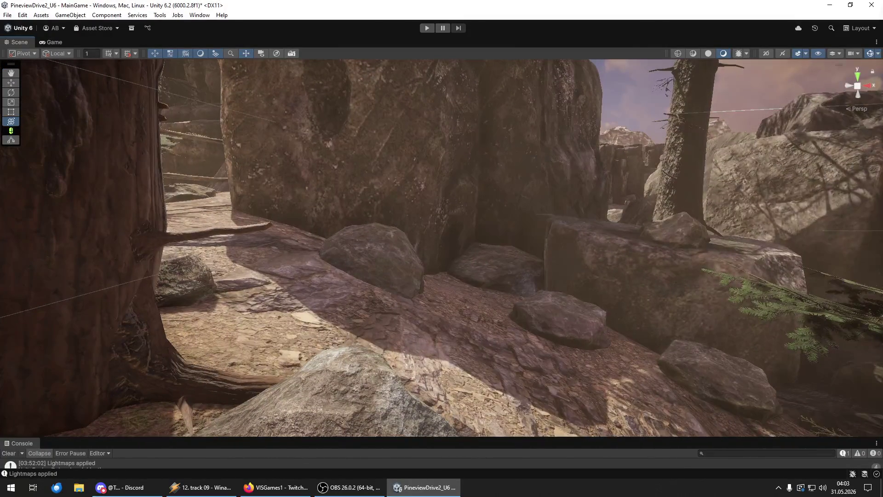
{"action": "left_click", "coordinate": [465, 333]}
{"action": "mouse_move", "coordinate": [465, 308]}
{"action": "left_mouse_down"}
{"action": "mouse_move", "coordinate": [536, 309]}
{"action": "mouse_move", "coordinate": [534, 327]}
{"action": "left_mouse_up"}
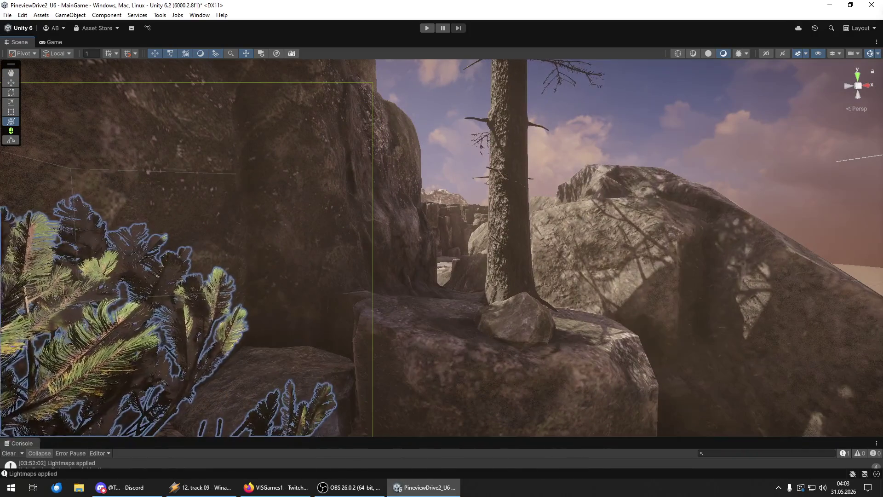
{"action": "key", "text": "f"}
{"action": "mouse_move", "coordinate": [428, 319]}
{"action": "left_mouse_down"}
{"action": "mouse_move", "coordinate": [786, 367]}
{"action": "mouse_move", "coordinate": [456, 349]}
{"action": "mouse_move", "coordinate": [480, 304]}
{"action": "mouse_move", "coordinate": [466, 304]}
{"action": "mouse_move", "coordinate": [489, 291]}
{"action": "mouse_move", "coordinate": [498, 316]}
{"action": "left_mouse_up"}
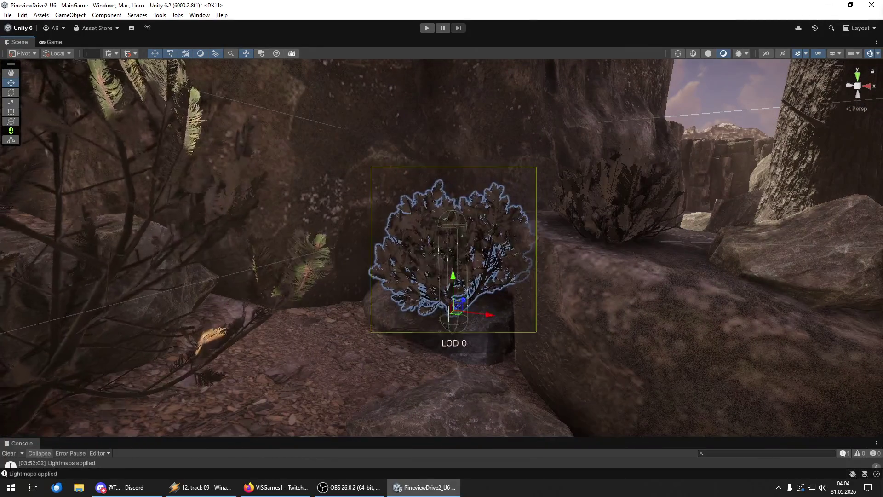
{"action": "key", "text": "Delete"}
{"action": "mouse_move", "coordinate": [595, 339]}
{"action": "left_mouse_down"}
{"action": "mouse_move", "coordinate": [451, 282]}
{"action": "mouse_move", "coordinate": [451, 296]}
{"action": "left_mouse_up"}
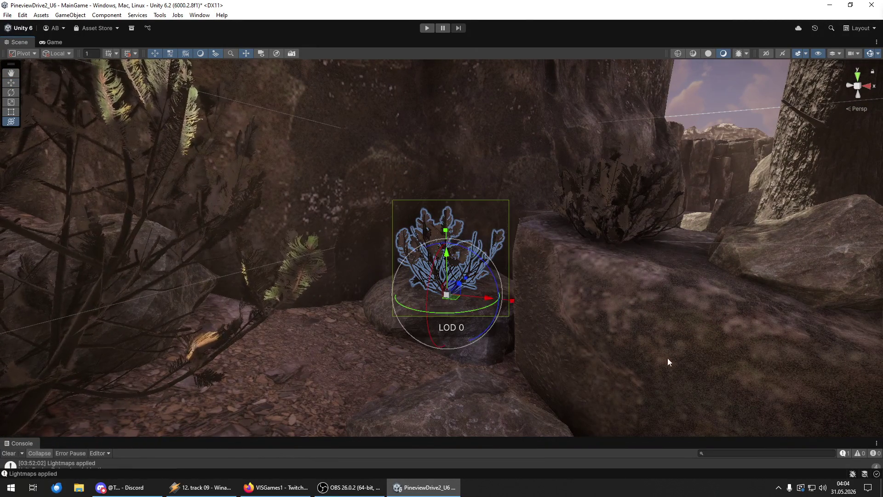
{"action": "mouse_move", "coordinate": [772, 437]}
{"action": "left_mouse_down"}
{"action": "mouse_move", "coordinate": [380, 388]}
{"action": "mouse_move", "coordinate": [368, 374]}
{"action": "left_mouse_up"}
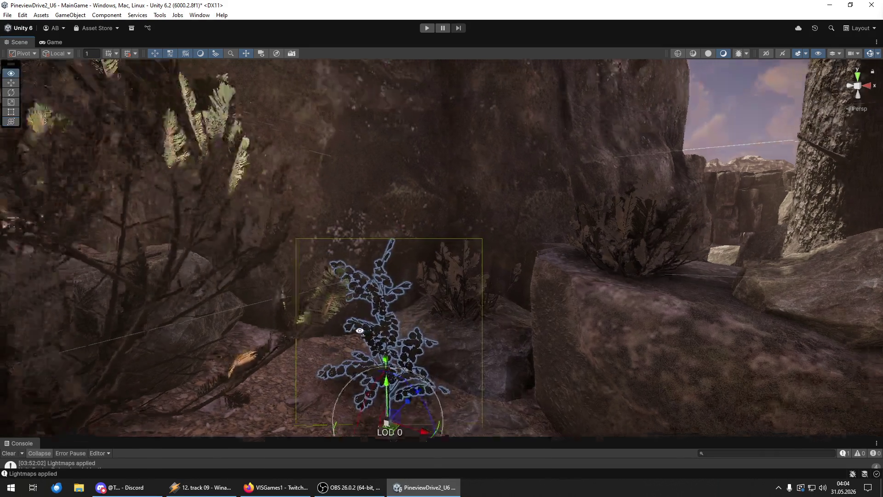
Plant a fern in the grass and a young pine tree by the fence.
{"action": "mouse_move", "coordinate": [360, 331]}
{"action": "left_mouse_down"}
{"action": "mouse_move", "coordinate": [392, 370]}
{"action": "mouse_move", "coordinate": [580, 383]}
{"action": "left_mouse_up"}
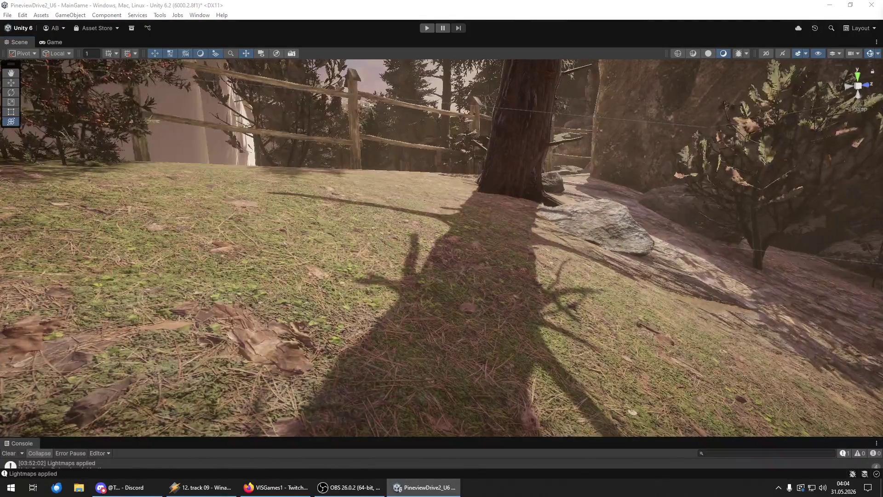
{"action": "left_click_drag", "start_coordinate": [834, 407], "coordinate": [385, 301]}
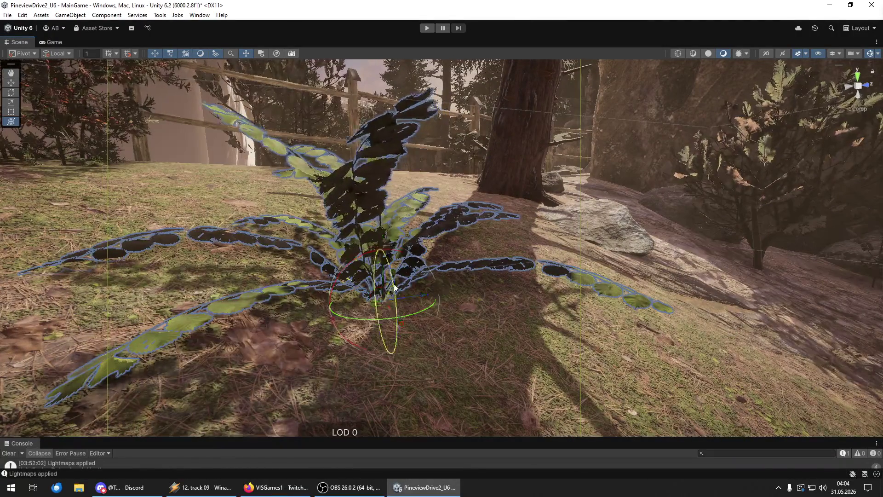
{"action": "mouse_move", "coordinate": [406, 307]}
{"action": "left_mouse_down"}
{"action": "mouse_move", "coordinate": [572, 223]}
{"action": "mouse_move", "coordinate": [828, 317]}
{"action": "left_mouse_up"}
{"action": "mouse_move", "coordinate": [833, 407]}
{"action": "left_mouse_down"}
{"action": "mouse_move", "coordinate": [534, 338]}
{"action": "mouse_move", "coordinate": [504, 341]}
{"action": "mouse_move", "coordinate": [508, 335]}
{"action": "mouse_move", "coordinate": [493, 347]}
{"action": "left_mouse_up"}
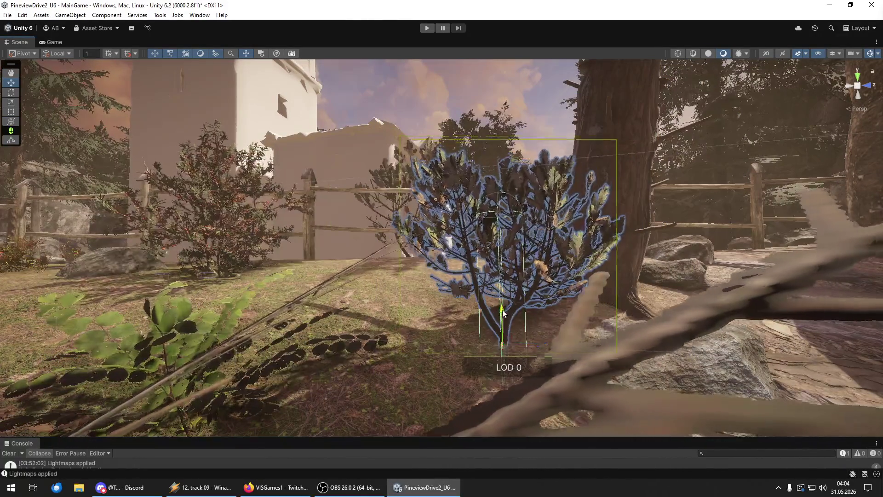
Place two bushes on the rocky ground near the rocks.
{"action": "mouse_move", "coordinate": [512, 325]}
{"action": "left_mouse_down"}
{"action": "mouse_move", "coordinate": [460, 350]}
{"action": "mouse_move", "coordinate": [371, 360]}
{"action": "mouse_move", "coordinate": [464, 370]}
{"action": "left_mouse_up"}
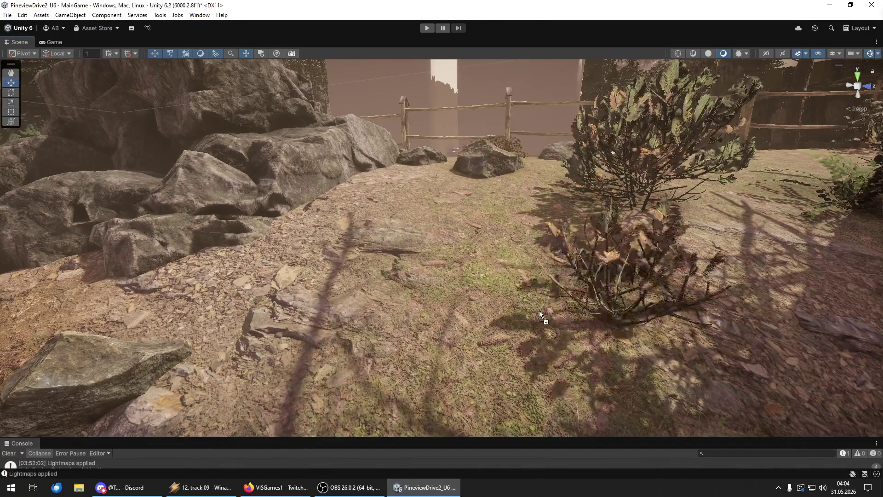
{"action": "left_click_drag", "start_coordinate": [644, 335], "coordinate": [447, 281]}
{"action": "left_click_drag", "start_coordinate": [446, 250], "coordinate": [363, 253]}
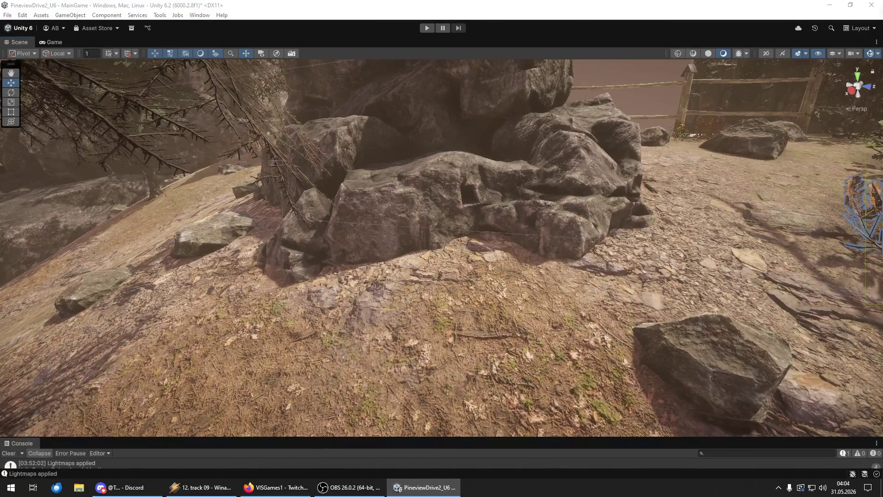
{"action": "mouse_move", "coordinate": [416, 322]}
{"action": "left_mouse_down"}
{"action": "mouse_move", "coordinate": [411, 295]}
{"action": "mouse_move", "coordinate": [410, 303]}
{"action": "mouse_move", "coordinate": [493, 244]}
{"action": "left_mouse_up"}
Scale one bush up with the Transform tool gizmo.
{"action": "key", "text": "w"}
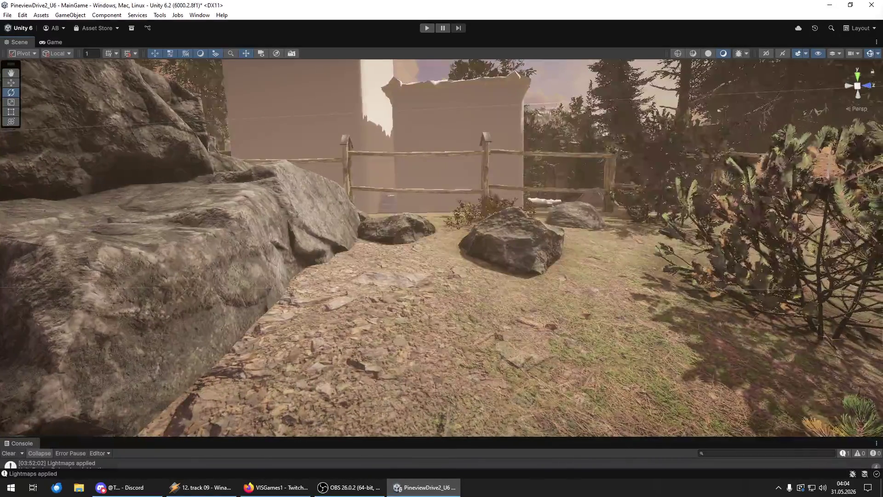
{"action": "left_click_drag", "start_coordinate": [836, 330], "coordinate": [362, 319]}
{"action": "left_click", "coordinate": [361, 318]}
{"action": "key", "text": "y"}
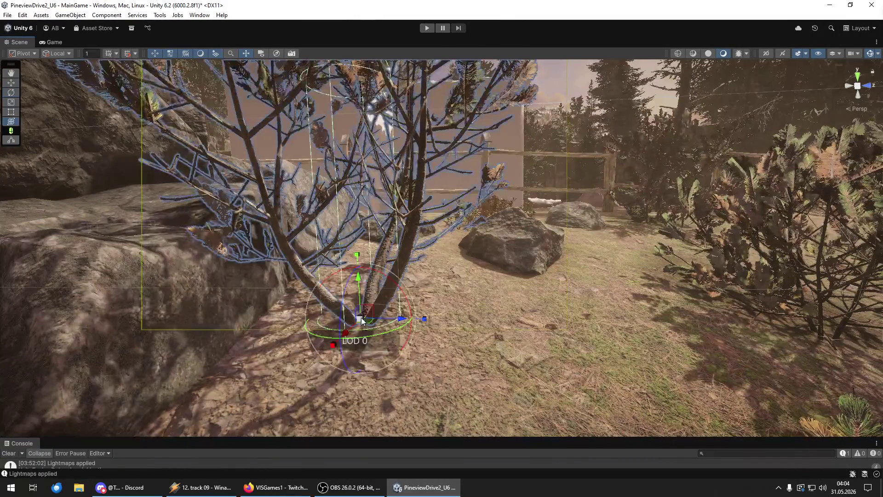
{"action": "left_click_drag", "start_coordinate": [362, 286], "coordinate": [429, 340]}
{"action": "scroll", "coordinate": [429, 341], "scroll_direction": "down", "scroll_amount": 5}
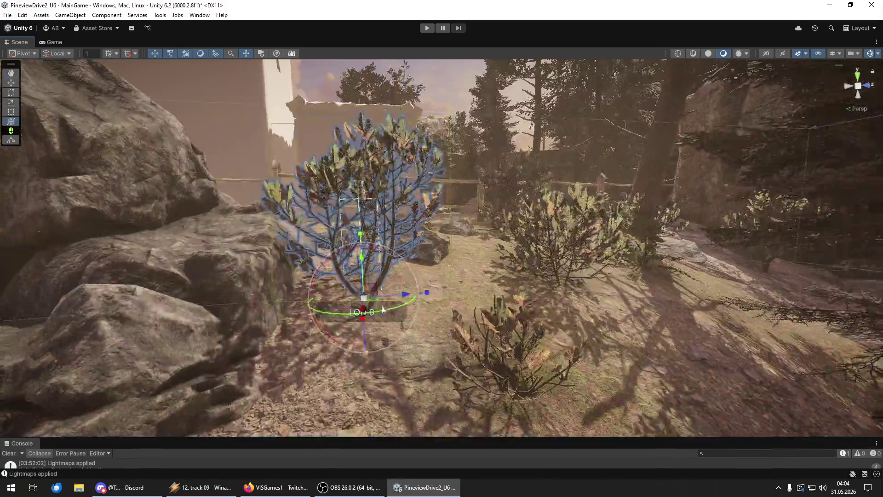
Add a bush on the slope and a large bush at the left, then bring in another.
{"action": "left_click_drag", "start_coordinate": [407, 300], "coordinate": [449, 393]}
{"action": "mouse_move", "coordinate": [570, 336]}
{"action": "left_mouse_down"}
{"action": "mouse_move", "coordinate": [476, 310]}
{"action": "mouse_move", "coordinate": [532, 339]}
{"action": "mouse_move", "coordinate": [496, 313]}
{"action": "mouse_move", "coordinate": [521, 308]}
{"action": "mouse_move", "coordinate": [676, 338]}
{"action": "left_mouse_up"}
{"action": "left_click_drag", "start_coordinate": [377, 348], "coordinate": [256, 347]}
{"action": "key", "text": "f"}
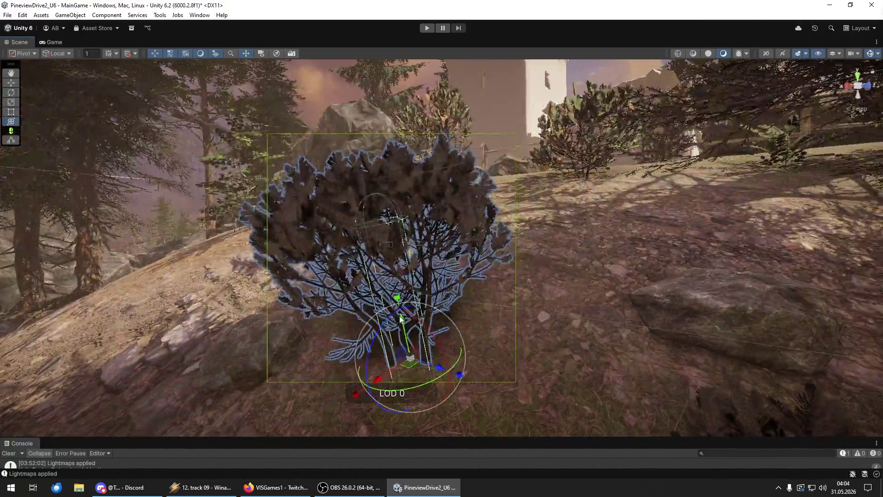
{"action": "mouse_move", "coordinate": [401, 317]}
{"action": "left_mouse_down"}
{"action": "mouse_move", "coordinate": [471, 312]}
{"action": "mouse_move", "coordinate": [345, 282]}
{"action": "mouse_move", "coordinate": [527, 304]}
{"action": "mouse_move", "coordinate": [591, 280]}
{"action": "mouse_move", "coordinate": [420, 318]}
{"action": "mouse_move", "coordinate": [511, 368]}
{"action": "mouse_move", "coordinate": [451, 359]}
{"action": "mouse_move", "coordinate": [444, 337]}
{"action": "mouse_move", "coordinate": [407, 331]}
{"action": "mouse_move", "coordinate": [854, 359]}
{"action": "left_mouse_up"}
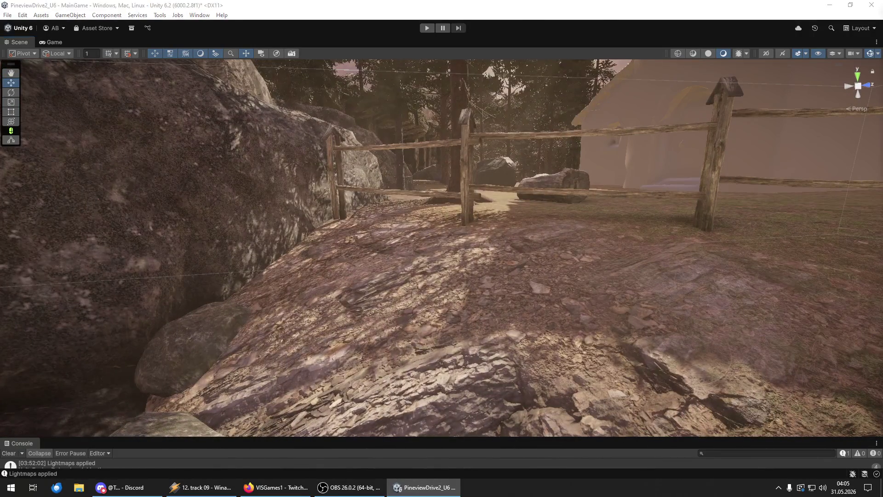
{"action": "left_click_drag", "start_coordinate": [882, 295], "coordinate": [420, 294]}
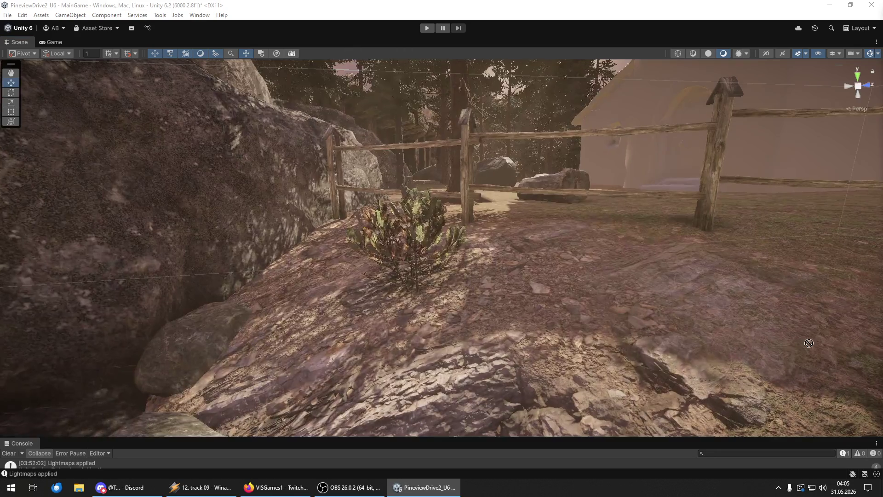
Drop a dwarf pine bush in front of the fence, undoing an extra small tree.
{"action": "left_click_drag", "start_coordinate": [808, 343], "coordinate": [592, 253]}
{"action": "key", "text": "f"}
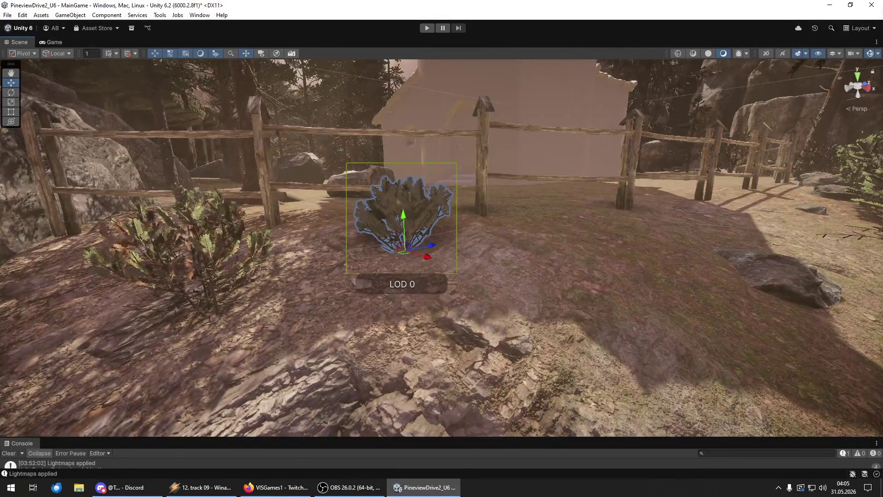
{"action": "mouse_move", "coordinate": [599, 326]}
{"action": "left_mouse_down"}
{"action": "mouse_move", "coordinate": [602, 292]}
{"action": "mouse_move", "coordinate": [861, 265]}
{"action": "mouse_move", "coordinate": [274, 353]}
{"action": "left_mouse_up"}
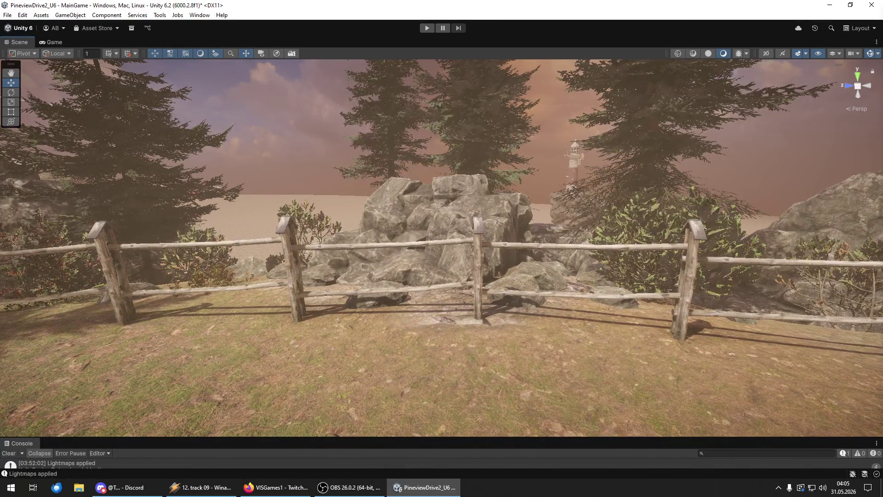
{"action": "left_click_drag", "start_coordinate": [470, 354], "coordinate": [460, 349]}
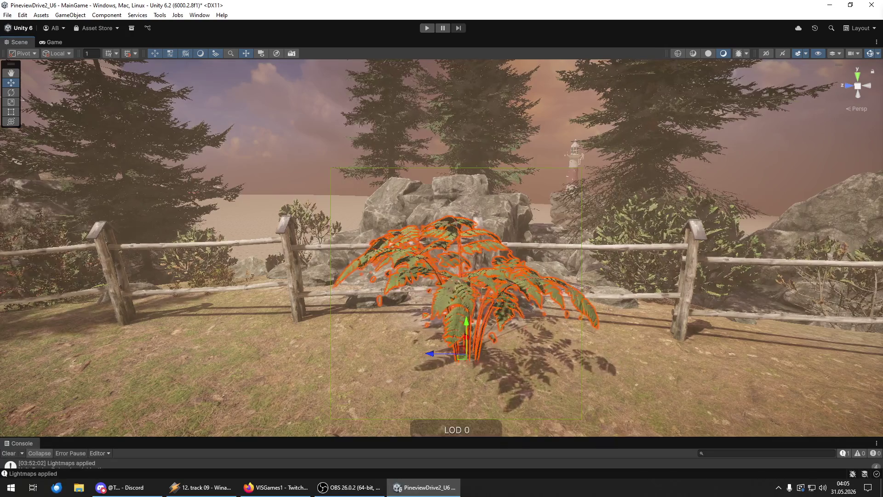
{"action": "key", "text": "ctrl+z"}
Add a fern and rotate it about its vertical axis.
{"action": "mouse_move", "coordinate": [882, 321]}
{"action": "left_mouse_down"}
{"action": "mouse_move", "coordinate": [435, 330]}
{"action": "mouse_move", "coordinate": [456, 325]}
{"action": "mouse_move", "coordinate": [430, 335]}
{"action": "mouse_move", "coordinate": [414, 322]}
{"action": "mouse_move", "coordinate": [491, 312]}
{"action": "mouse_move", "coordinate": [738, 310]}
{"action": "mouse_move", "coordinate": [699, 317]}
{"action": "mouse_move", "coordinate": [829, 346]}
{"action": "left_mouse_up"}
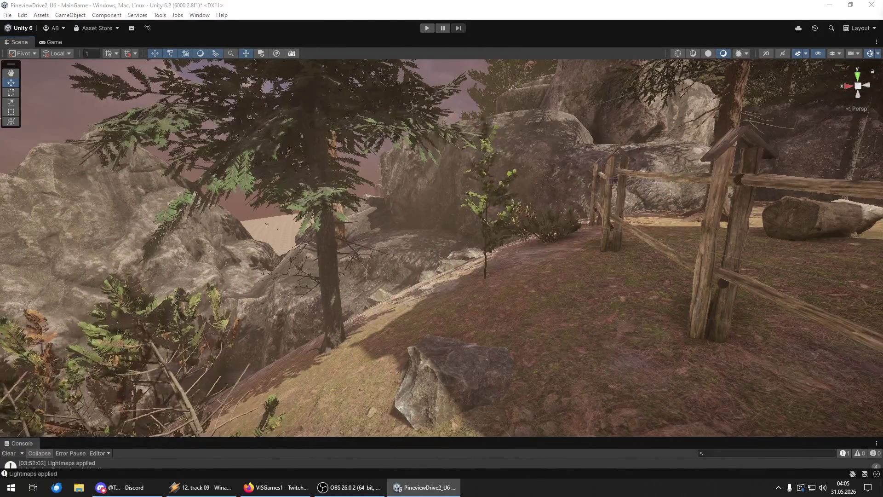
{"action": "key", "text": "y"}
{"action": "left_click", "coordinate": [539, 327]}
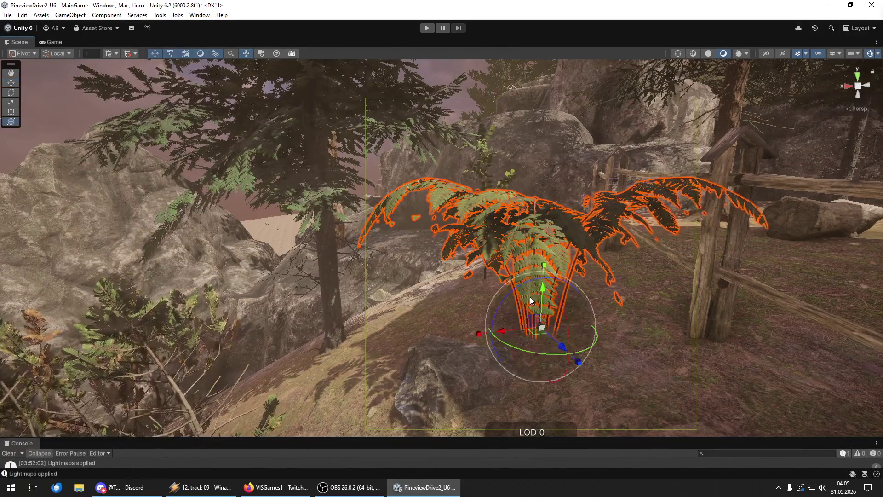
{"action": "left_click_drag", "start_coordinate": [515, 298], "coordinate": [545, 298]}
{"action": "mouse_move", "coordinate": [605, 315]}
{"action": "left_mouse_down"}
{"action": "mouse_move", "coordinate": [572, 296]}
{"action": "mouse_move", "coordinate": [453, 296]}
{"action": "mouse_move", "coordinate": [406, 314]}
{"action": "mouse_move", "coordinate": [428, 311]}
{"action": "left_mouse_up"}
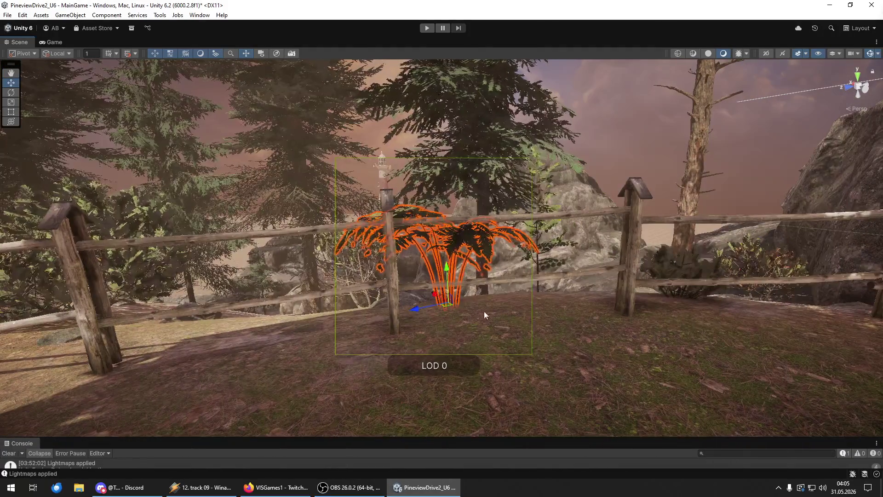
Place a bush in front of the large rock behind the fern.
{"action": "mouse_move", "coordinate": [452, 386]}
{"action": "left_mouse_down"}
{"action": "mouse_move", "coordinate": [630, 366]}
{"action": "mouse_move", "coordinate": [509, 404]}
{"action": "mouse_move", "coordinate": [459, 400]}
{"action": "mouse_move", "coordinate": [430, 352]}
{"action": "left_mouse_up"}
{"action": "left_click", "coordinate": [430, 352]}
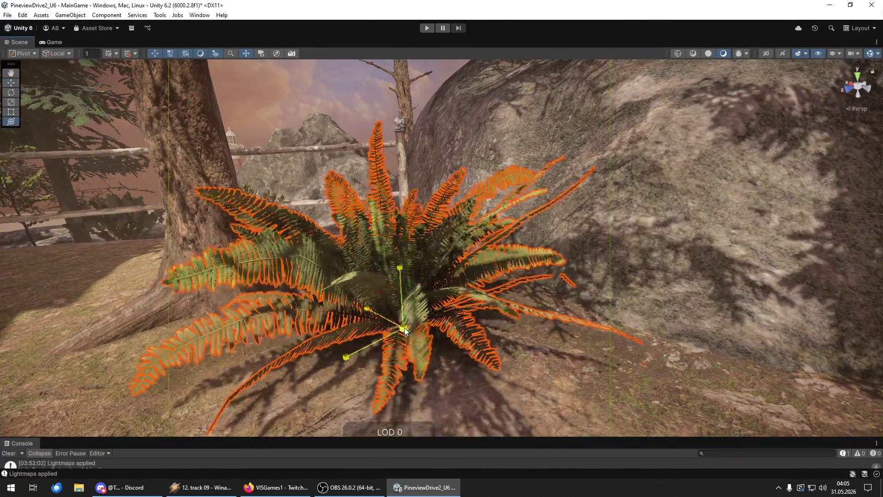
{"action": "key", "text": "w"}
{"action": "mouse_move", "coordinate": [394, 336]}
{"action": "left_mouse_down"}
{"action": "mouse_move", "coordinate": [655, 383]}
{"action": "mouse_move", "coordinate": [612, 375]}
{"action": "left_mouse_up"}
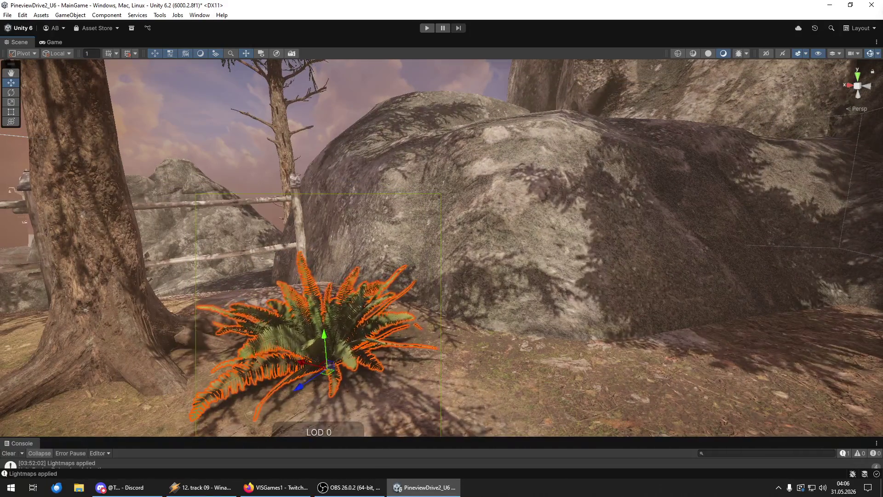
{"action": "mouse_move", "coordinate": [524, 380]}
{"action": "left_mouse_down"}
{"action": "mouse_move", "coordinate": [503, 367]}
{"action": "mouse_move", "coordinate": [507, 337]}
{"action": "mouse_move", "coordinate": [483, 351]}
{"action": "mouse_move", "coordinate": [546, 346]}
{"action": "mouse_move", "coordinate": [614, 383]}
{"action": "mouse_move", "coordinate": [523, 383]}
{"action": "mouse_move", "coordinate": [518, 332]}
{"action": "mouse_move", "coordinate": [465, 351]}
{"action": "mouse_move", "coordinate": [556, 315]}
{"action": "mouse_move", "coordinate": [492, 311]}
{"action": "mouse_move", "coordinate": [506, 368]}
{"action": "left_mouse_up"}
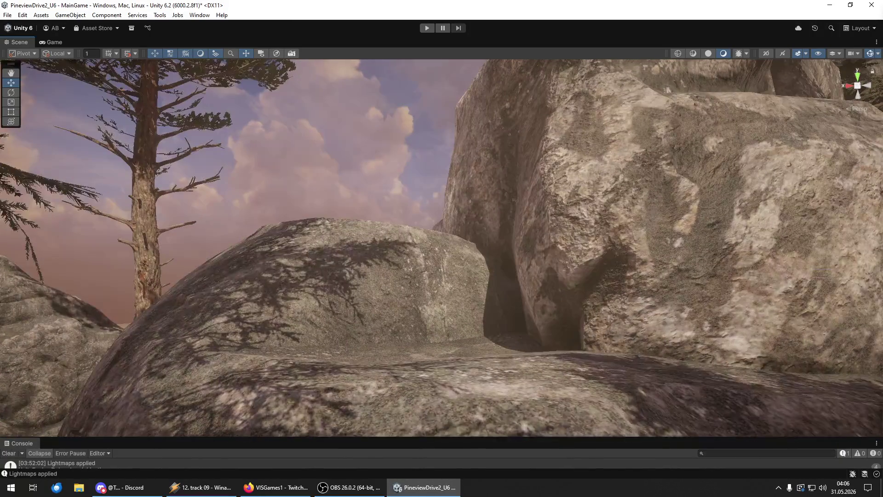
Select the bush in the rocky ravine and push it back between the slab and boulders.
{"action": "scroll", "coordinate": [436, 382], "scroll_direction": "down", "scroll_amount": 2}
{"action": "mouse_move", "coordinate": [426, 377]}
{"action": "left_mouse_down"}
{"action": "mouse_move", "coordinate": [501, 390]}
{"action": "mouse_move", "coordinate": [492, 402]}
{"action": "mouse_move", "coordinate": [399, 408]}
{"action": "left_mouse_up"}
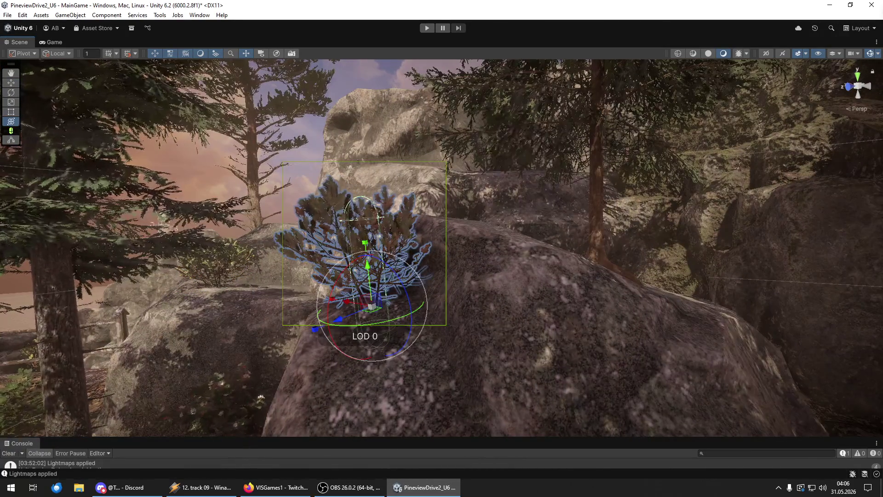
{"action": "mouse_move", "coordinate": [359, 276]}
{"action": "left_mouse_down"}
{"action": "mouse_move", "coordinate": [460, 322]}
{"action": "mouse_move", "coordinate": [593, 357]}
{"action": "mouse_move", "coordinate": [356, 317]}
{"action": "mouse_move", "coordinate": [469, 305]}
{"action": "left_mouse_up"}
{"action": "left_click", "coordinate": [460, 299]}
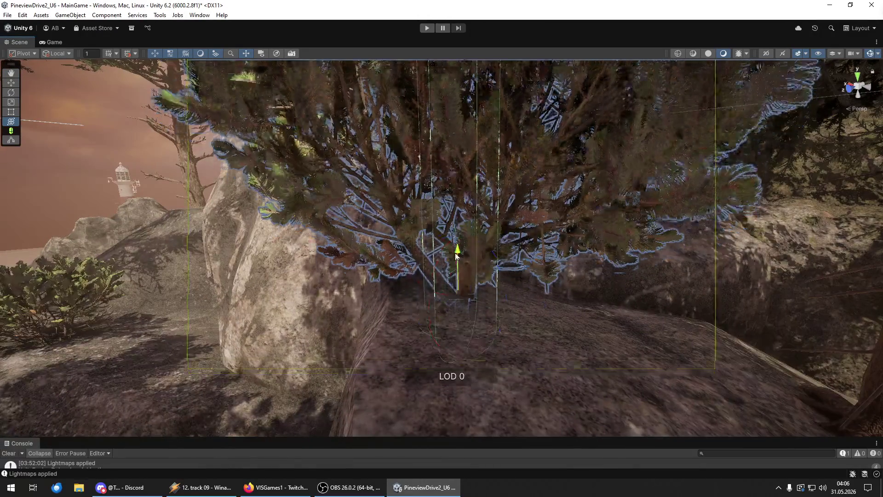
{"action": "mouse_move", "coordinate": [454, 256]}
{"action": "left_mouse_down"}
{"action": "mouse_move", "coordinate": [455, 271]}
{"action": "mouse_move", "coordinate": [460, 262]}
{"action": "mouse_move", "coordinate": [532, 345]}
{"action": "mouse_move", "coordinate": [547, 333]}
{"action": "mouse_move", "coordinate": [435, 337]}
{"action": "mouse_move", "coordinate": [379, 294]}
{"action": "mouse_move", "coordinate": [394, 278]}
{"action": "mouse_move", "coordinate": [414, 302]}
{"action": "mouse_move", "coordinate": [831, 319]}
{"action": "left_mouse_up"}
{"action": "left_click", "coordinate": [400, 299]}
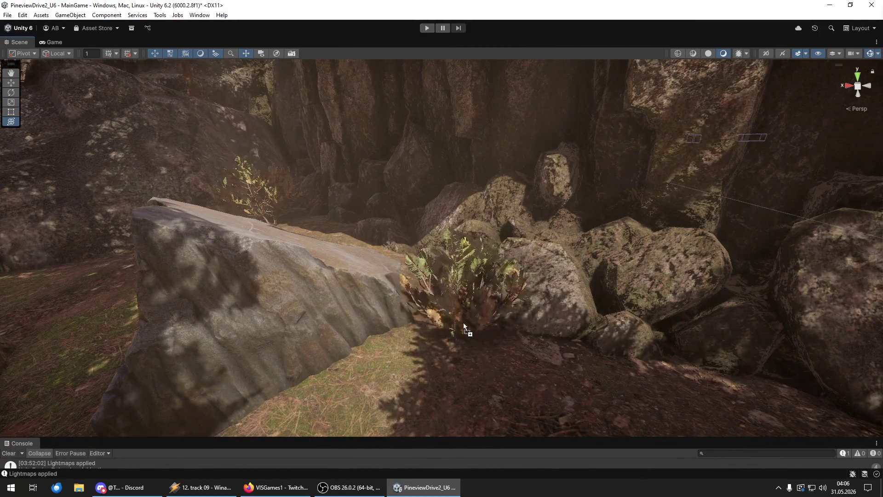
{"action": "left_click", "coordinate": [446, 305]}
{"action": "left_click_drag", "start_coordinate": [440, 302], "coordinate": [444, 292]}
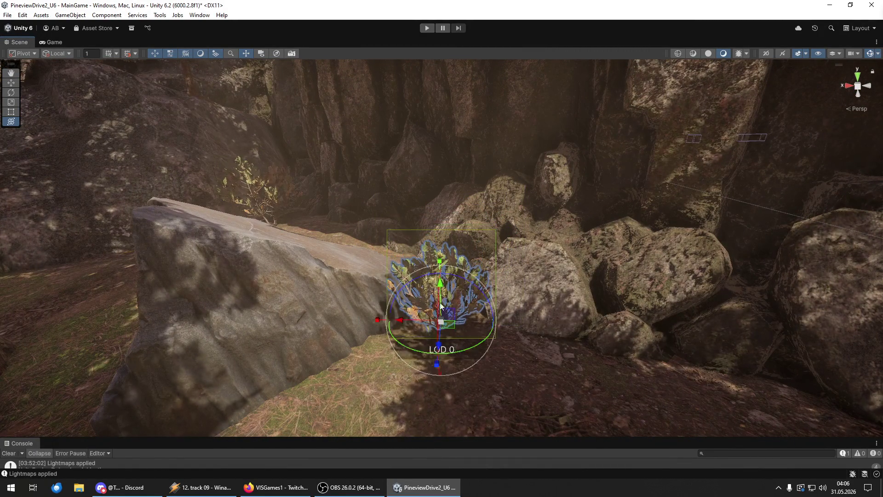
{"action": "left_click_drag", "start_coordinate": [438, 352], "coordinate": [440, 322]}
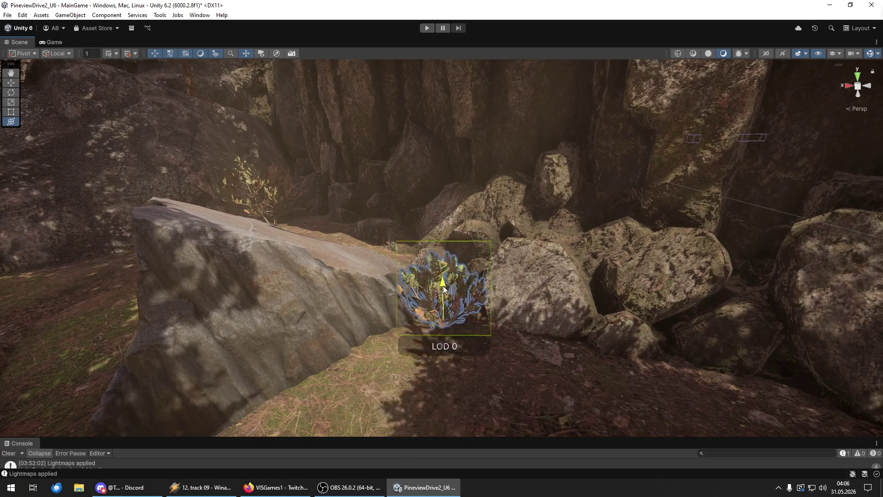
{"action": "mouse_move", "coordinate": [443, 278]}
{"action": "left_mouse_down"}
{"action": "mouse_move", "coordinate": [436, 371]}
{"action": "mouse_move", "coordinate": [464, 203]}
{"action": "mouse_move", "coordinate": [466, 230]}
{"action": "mouse_move", "coordinate": [482, 221]}
{"action": "mouse_move", "coordinate": [468, 289]}
{"action": "mouse_move", "coordinate": [486, 305]}
{"action": "mouse_move", "coordinate": [540, 321]}
{"action": "mouse_move", "coordinate": [368, 282]}
{"action": "left_mouse_up"}
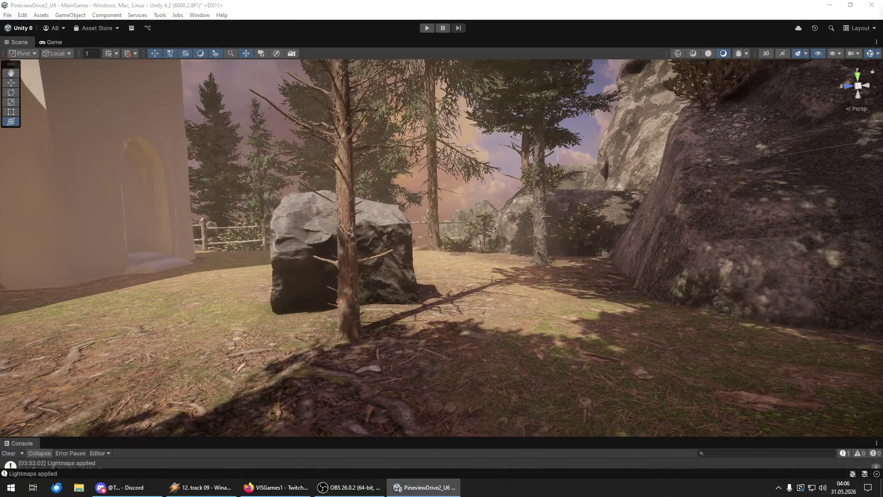
Turn the tall sapling at right about its vertical axis.
{"action": "left_click", "coordinate": [607, 322]}
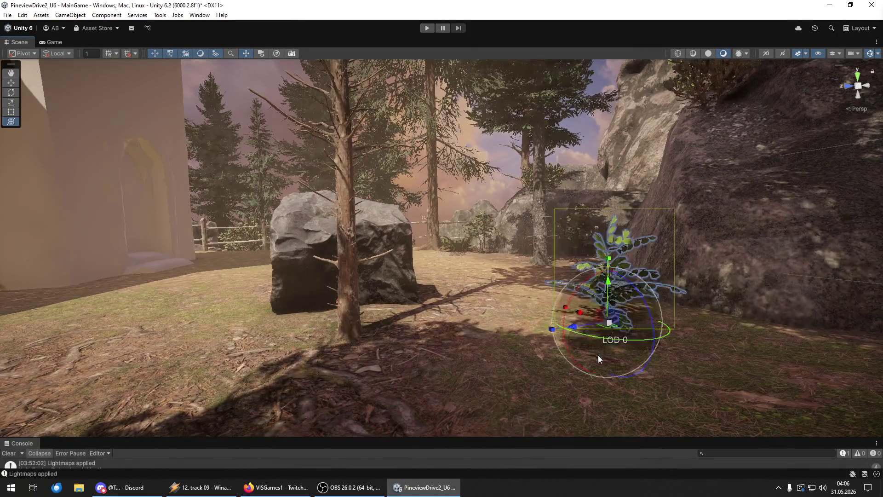
{"action": "key", "text": "f"}
{"action": "key", "text": "e"}
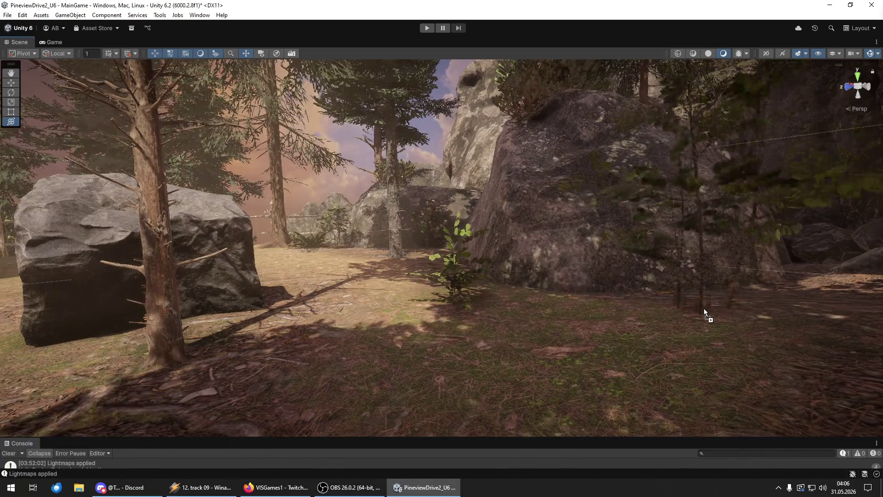
{"action": "left_click", "coordinate": [694, 303]}
{"action": "left_click_drag", "start_coordinate": [712, 317], "coordinate": [763, 318]}
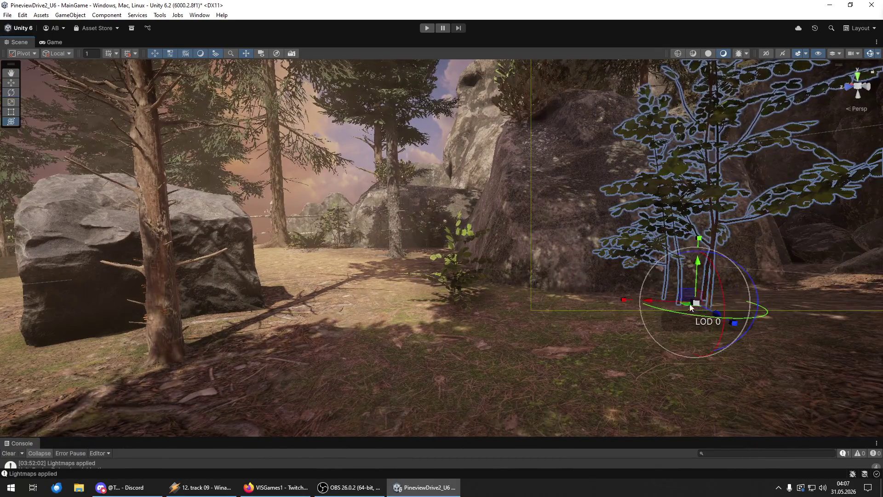
{"action": "key", "text": "y"}
{"action": "mouse_move", "coordinate": [695, 265]}
{"action": "left_mouse_down"}
{"action": "mouse_move", "coordinate": [767, 308]}
{"action": "mouse_move", "coordinate": [690, 310]}
{"action": "left_mouse_up"}
{"action": "key", "text": "s"}
Add two bushes near the boulders, rotating the second about its vertical axis.
{"action": "mouse_move", "coordinate": [0, 363]}
{"action": "left_mouse_down"}
{"action": "mouse_move", "coordinate": [354, 376]}
{"action": "mouse_move", "coordinate": [309, 373]}
{"action": "left_mouse_up"}
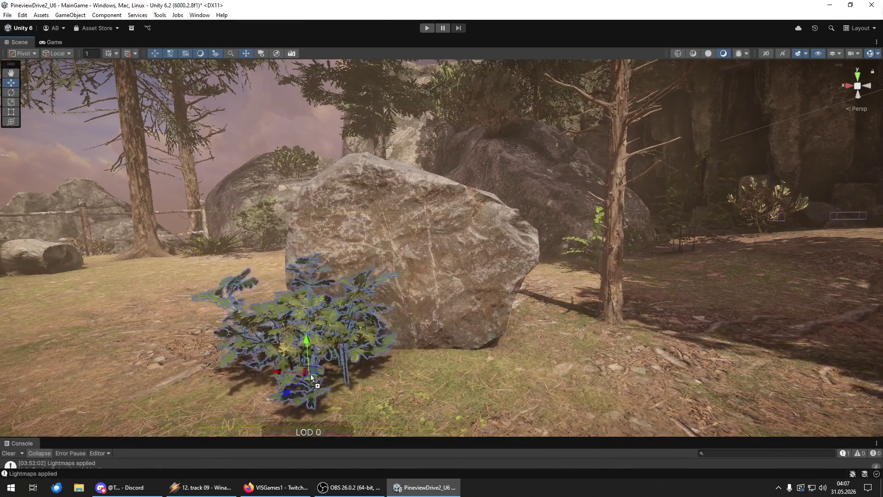
{"action": "key", "text": "f"}
{"action": "left_click_drag", "start_coordinate": [431, 261], "coordinate": [373, 291]}
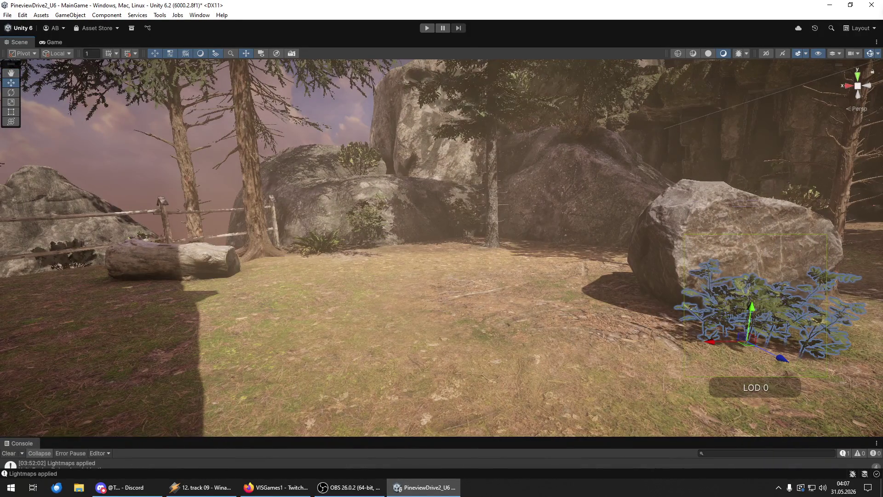
{"action": "mouse_move", "coordinate": [882, 340]}
{"action": "left_mouse_down"}
{"action": "mouse_move", "coordinate": [595, 338]}
{"action": "mouse_move", "coordinate": [631, 330]}
{"action": "left_mouse_up"}
{"action": "key", "text": "e"}
{"action": "mouse_move", "coordinate": [681, 349]}
{"action": "left_mouse_down"}
{"action": "mouse_move", "coordinate": [671, 342]}
{"action": "mouse_move", "coordinate": [609, 348]}
{"action": "left_mouse_up"}
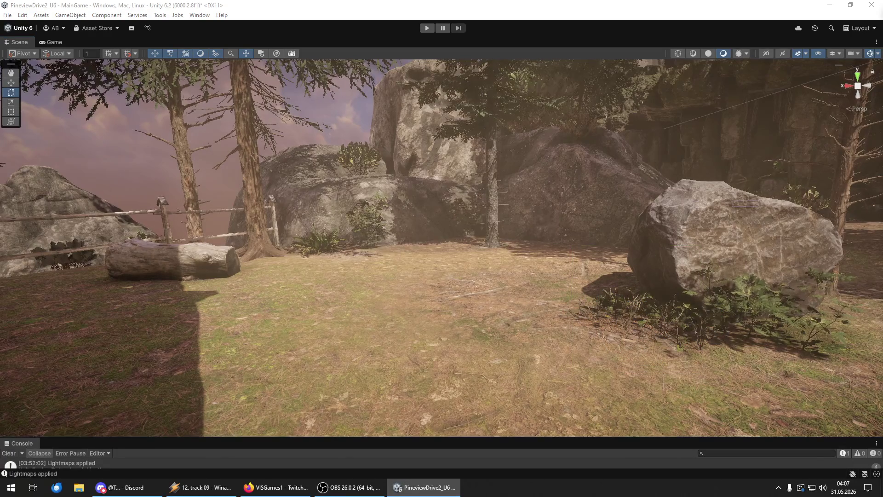
Drop another bush and move it in front of the cliff.
{"action": "key", "text": "w"}
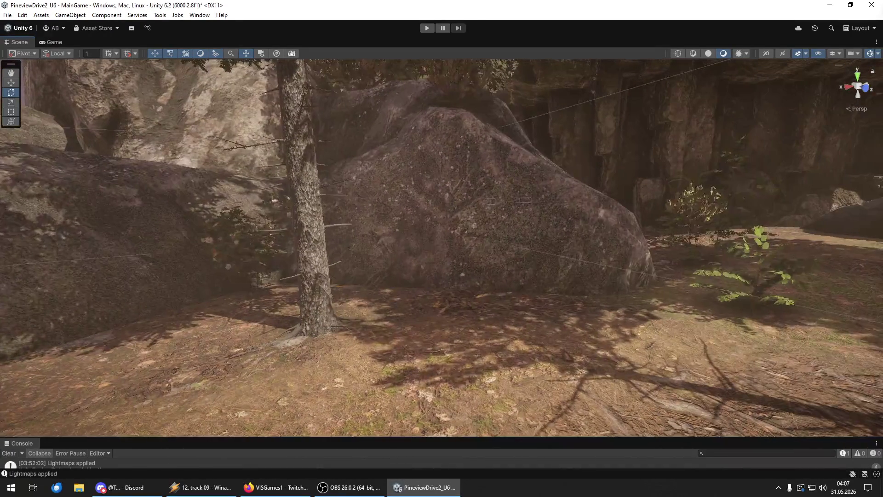
{"action": "left_click_drag", "start_coordinate": [468, 308], "coordinate": [475, 305]}
{"action": "key", "text": "w"}
{"action": "mouse_move", "coordinate": [487, 276]}
{"action": "left_mouse_down"}
{"action": "mouse_move", "coordinate": [623, 341]}
{"action": "mouse_move", "coordinate": [735, 321]}
{"action": "mouse_move", "coordinate": [689, 312]}
{"action": "mouse_move", "coordinate": [240, 331]}
{"action": "mouse_move", "coordinate": [331, 317]}
{"action": "left_mouse_up"}
{"action": "mouse_move", "coordinate": [14, 299]}
{"action": "left_mouse_down"}
{"action": "mouse_move", "coordinate": [748, 323]}
{"action": "mouse_move", "coordinate": [564, 345]}
{"action": "mouse_move", "coordinate": [558, 354]}
{"action": "mouse_move", "coordinate": [571, 366]}
{"action": "mouse_move", "coordinate": [675, 392]}
{"action": "left_mouse_up"}
{"action": "key", "text": "e"}
{"action": "left_click_drag", "start_coordinate": [626, 393], "coordinate": [630, 349]}
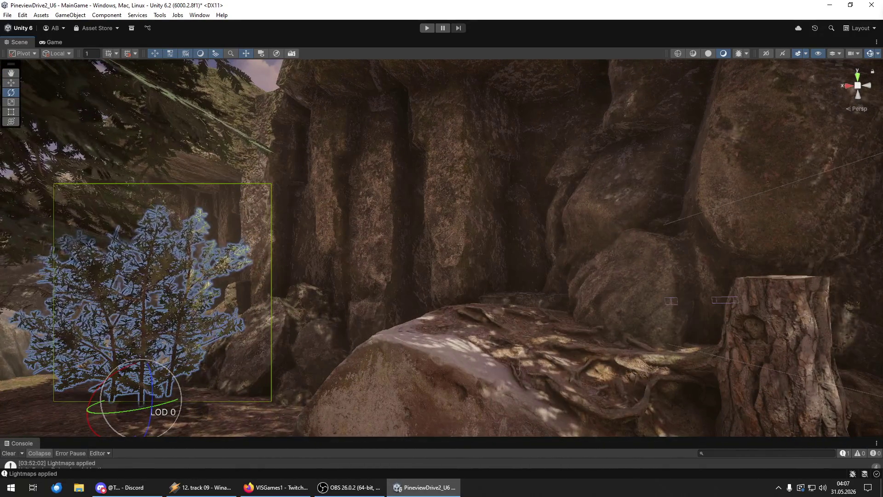
Place a fern on the rock and two bushes on the ground beside the white rock.
{"action": "mouse_move", "coordinate": [873, 368]}
{"action": "left_mouse_down"}
{"action": "mouse_move", "coordinate": [608, 385]}
{"action": "mouse_move", "coordinate": [529, 341]}
{"action": "mouse_move", "coordinate": [512, 342]}
{"action": "mouse_move", "coordinate": [812, 293]}
{"action": "left_mouse_up"}
{"action": "key", "text": "y"}
{"action": "scroll", "coordinate": [811, 293], "scroll_direction": "down", "scroll_amount": 3}
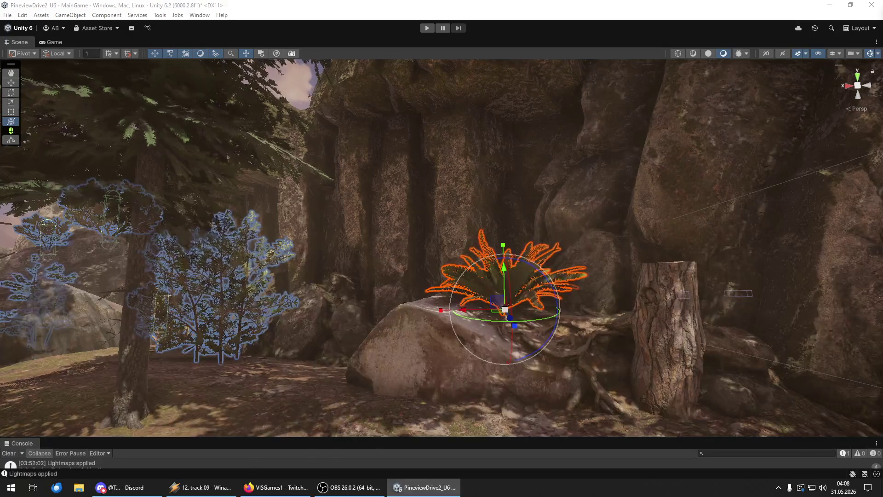
{"action": "mouse_move", "coordinate": [633, 306]}
{"action": "left_mouse_down"}
{"action": "mouse_move", "coordinate": [429, 292]}
{"action": "mouse_move", "coordinate": [417, 321]}
{"action": "mouse_move", "coordinate": [441, 325]}
{"action": "mouse_move", "coordinate": [159, 308]}
{"action": "mouse_move", "coordinate": [267, 313]}
{"action": "mouse_move", "coordinate": [241, 334]}
{"action": "mouse_move", "coordinate": [275, 334]}
{"action": "mouse_move", "coordinate": [300, 360]}
{"action": "mouse_move", "coordinate": [260, 358]}
{"action": "mouse_move", "coordinate": [274, 380]}
{"action": "left_mouse_up"}
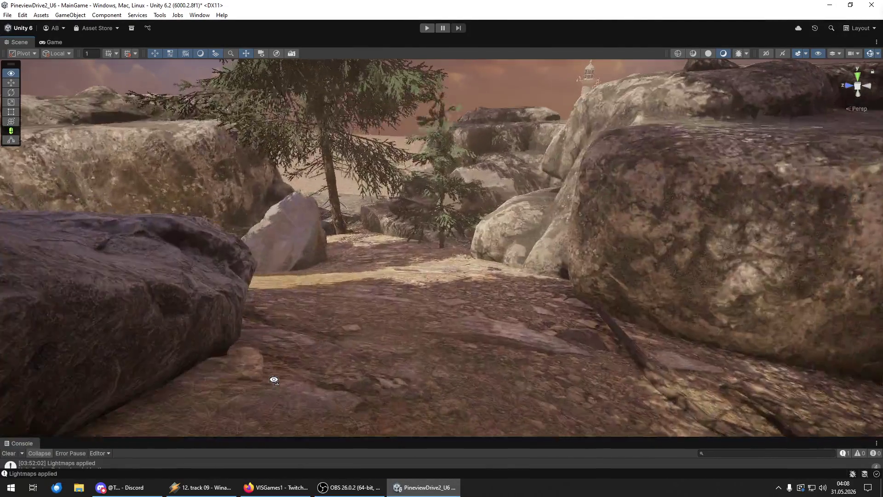
{"action": "left_click_drag", "start_coordinate": [603, 352], "coordinate": [494, 285]}
{"action": "mouse_move", "coordinate": [598, 367]}
{"action": "left_mouse_down"}
{"action": "mouse_move", "coordinate": [329, 274]}
{"action": "mouse_move", "coordinate": [290, 285]}
{"action": "mouse_move", "coordinate": [447, 313]}
{"action": "left_mouse_up"}
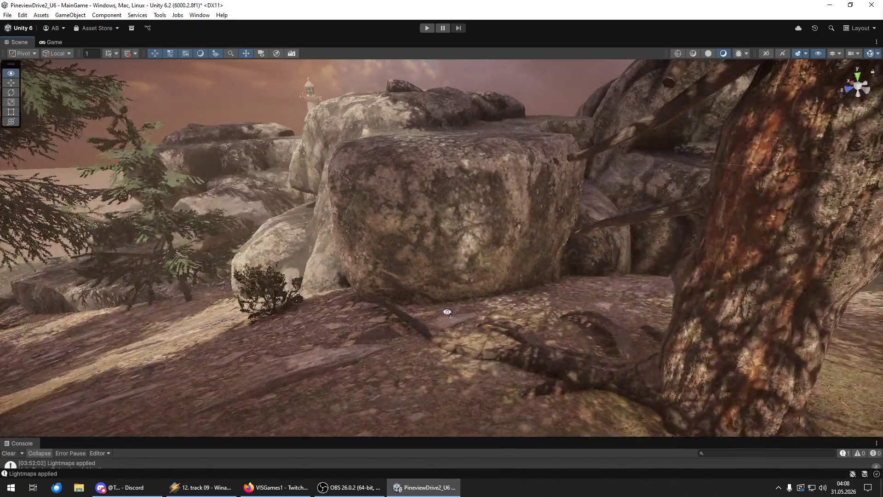
{"action": "mouse_move", "coordinate": [681, 375]}
{"action": "left_mouse_down"}
{"action": "mouse_move", "coordinate": [795, 375]}
{"action": "mouse_move", "coordinate": [517, 300]}
{"action": "mouse_move", "coordinate": [538, 303]}
{"action": "mouse_move", "coordinate": [483, 269]}
{"action": "mouse_move", "coordinate": [487, 275]}
{"action": "left_mouse_up"}
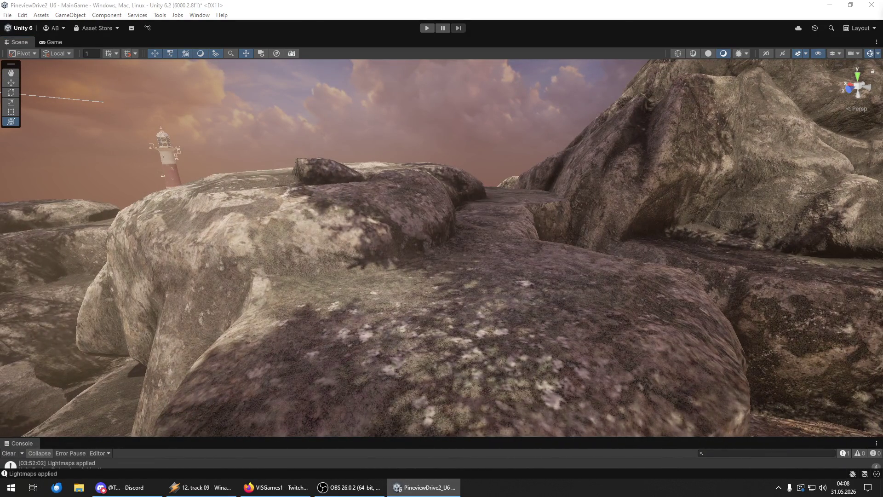
Place a bush on top of the big rock and a small tree nearby.
{"action": "left_click_drag", "start_coordinate": [795, 372], "coordinate": [498, 302]}
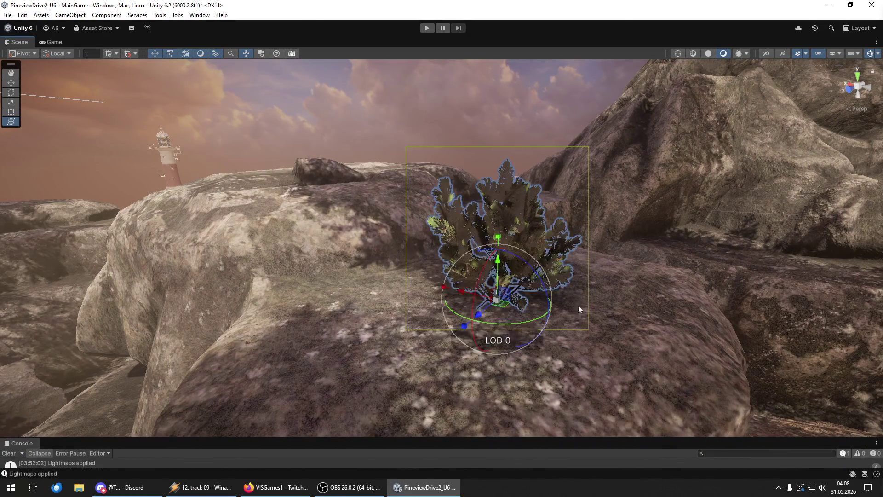
{"action": "left_click_drag", "start_coordinate": [873, 276], "coordinate": [274, 185]}
{"action": "key", "text": "f"}
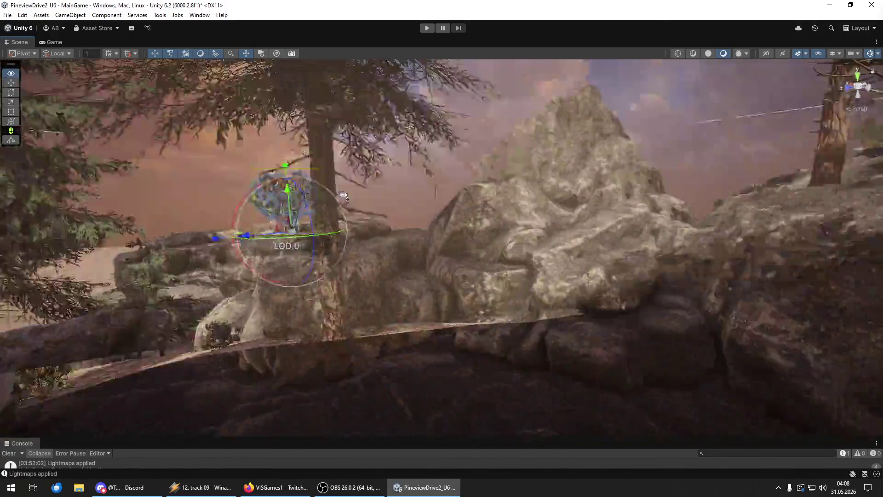
{"action": "left_click_drag", "start_coordinate": [344, 195], "coordinate": [357, 191]}
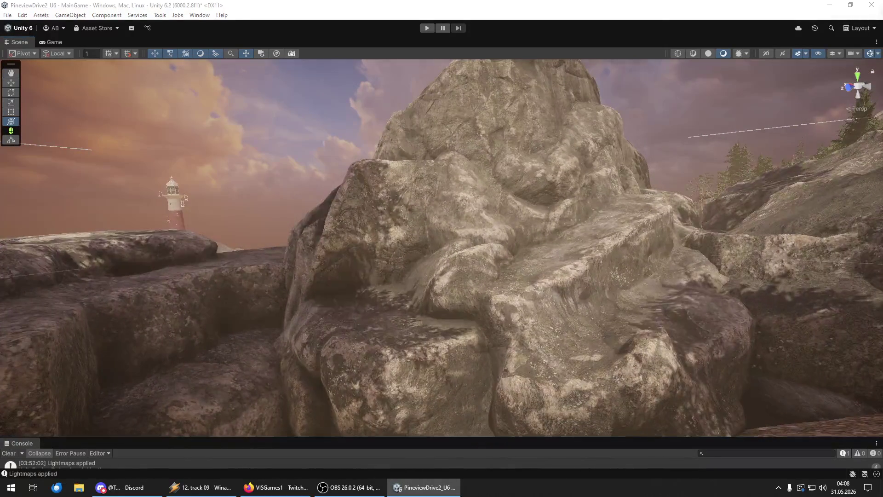
Add two more bushes on the rock, plus a bush and leafy plant on the slope.
{"action": "left_click_drag", "start_coordinate": [345, 316], "coordinate": [349, 319]}
{"action": "mouse_move", "coordinate": [882, 254]}
{"action": "left_mouse_down"}
{"action": "mouse_move", "coordinate": [633, 254]}
{"action": "mouse_move", "coordinate": [609, 224]}
{"action": "left_mouse_up"}
{"action": "left_click_drag", "start_coordinate": [609, 224], "coordinate": [764, 290]}
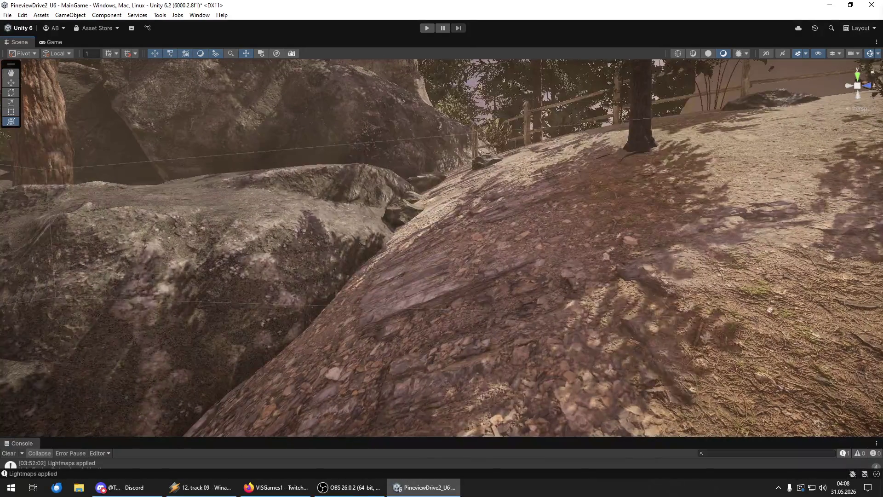
{"action": "left_click_drag", "start_coordinate": [882, 243], "coordinate": [441, 243]}
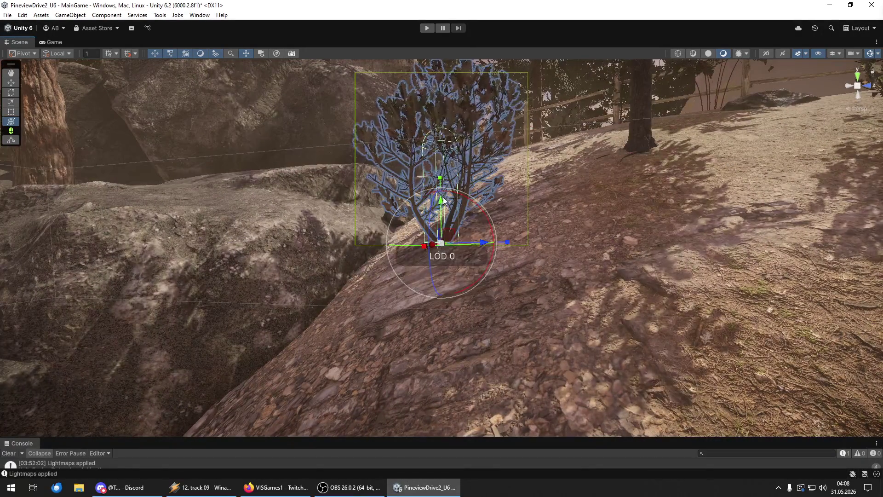
{"action": "left_click_drag", "start_coordinate": [882, 341], "coordinate": [575, 341]}
{"action": "mouse_move", "coordinate": [576, 309]}
{"action": "left_mouse_down"}
{"action": "mouse_move", "coordinate": [180, 387]}
{"action": "mouse_move", "coordinate": [317, 413]}
{"action": "left_mouse_up"}
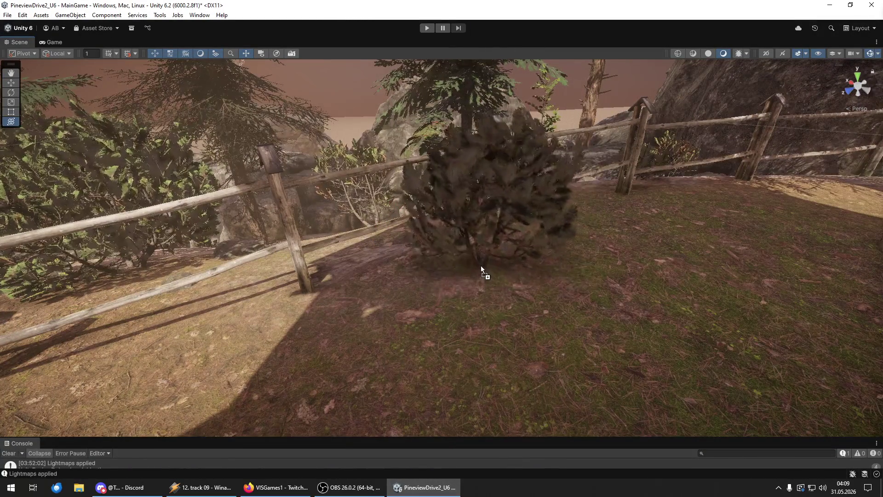
Add two bushes along the wooden fence, one behind it.
{"action": "left_click", "coordinate": [481, 260]}
{"action": "mouse_move", "coordinate": [480, 242]}
{"action": "left_mouse_down"}
{"action": "mouse_move", "coordinate": [497, 253]}
{"action": "mouse_move", "coordinate": [653, 244]}
{"action": "left_mouse_up"}
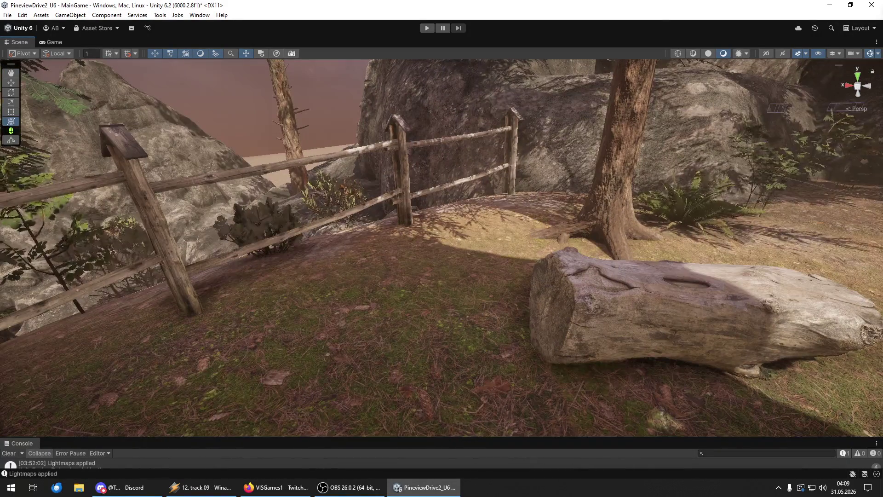
{"action": "mouse_move", "coordinate": [333, 330]}
{"action": "left_mouse_down"}
{"action": "mouse_move", "coordinate": [241, 301]}
{"action": "mouse_move", "coordinate": [229, 307]}
{"action": "left_mouse_up"}
{"action": "key", "text": "f"}
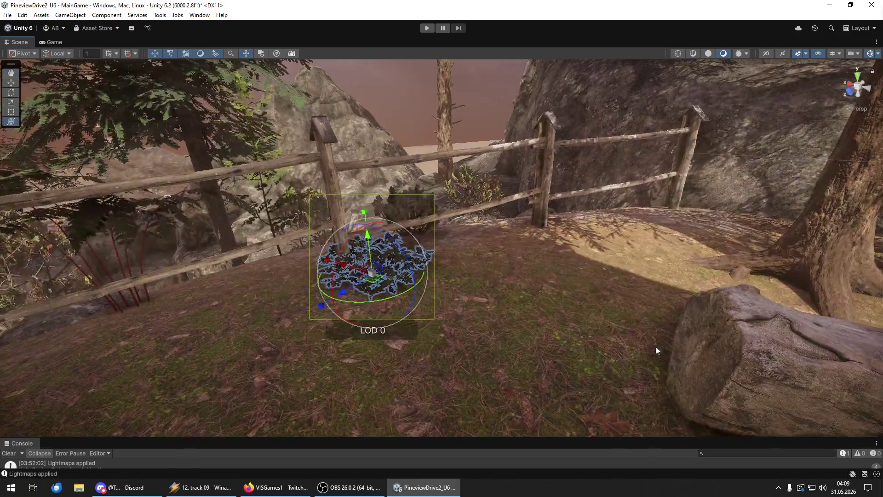
{"action": "mouse_move", "coordinate": [344, 339]}
{"action": "left_mouse_down"}
{"action": "mouse_move", "coordinate": [320, 319]}
{"action": "mouse_move", "coordinate": [461, 277]}
{"action": "left_mouse_up"}
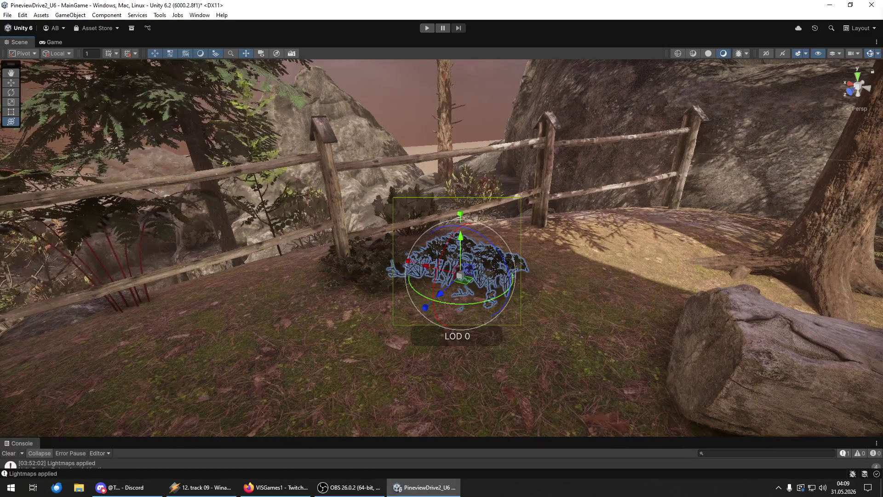
{"action": "mouse_move", "coordinate": [848, 413]}
{"action": "left_mouse_down"}
{"action": "mouse_move", "coordinate": [328, 338]}
{"action": "mouse_move", "coordinate": [514, 289]}
{"action": "mouse_move", "coordinate": [528, 257]}
{"action": "mouse_move", "coordinate": [474, 245]}
{"action": "left_mouse_up"}
{"action": "mouse_move", "coordinate": [506, 285]}
{"action": "left_mouse_down"}
{"action": "mouse_move", "coordinate": [380, 289]}
{"action": "mouse_move", "coordinate": [636, 329]}
{"action": "left_mouse_up"}
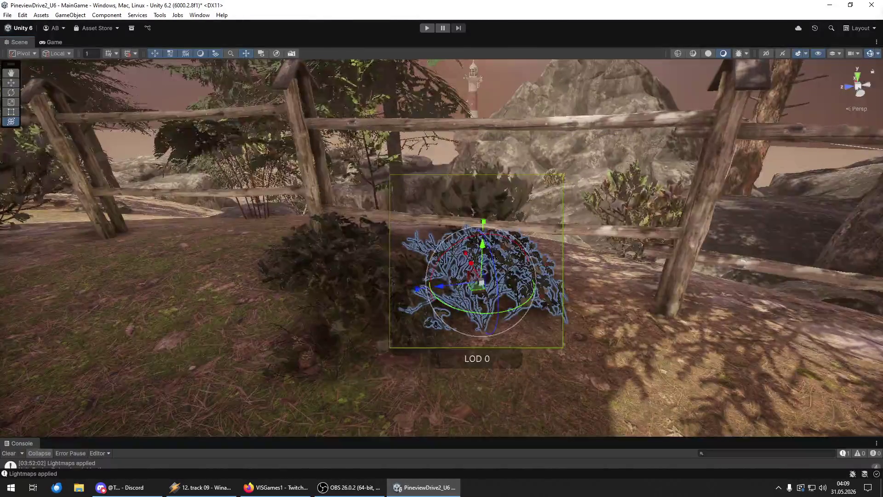
{"action": "key", "text": "ctrl+shift+d"}
Plant a red-flowered bush and another bush beside the fence.
{"action": "mouse_move", "coordinate": [882, 299]}
{"action": "left_mouse_down"}
{"action": "mouse_move", "coordinate": [552, 291]}
{"action": "mouse_move", "coordinate": [391, 273]}
{"action": "mouse_move", "coordinate": [388, 282]}
{"action": "left_mouse_up"}
{"action": "mouse_move", "coordinate": [389, 281]}
{"action": "left_mouse_down"}
{"action": "mouse_move", "coordinate": [366, 258]}
{"action": "mouse_move", "coordinate": [427, 271]}
{"action": "left_mouse_up"}
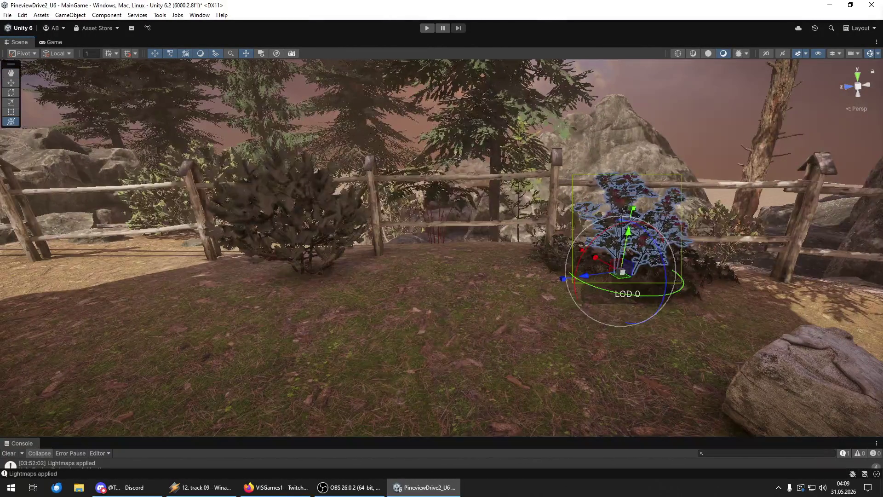
{"action": "key", "text": "shift+d"}
{"action": "left_click_drag", "start_coordinate": [631, 342], "coordinate": [545, 278]}
{"action": "mouse_move", "coordinate": [545, 278]}
{"action": "left_mouse_down"}
{"action": "mouse_move", "coordinate": [514, 319]}
{"action": "mouse_move", "coordinate": [409, 288]}
{"action": "mouse_move", "coordinate": [404, 266]}
{"action": "mouse_move", "coordinate": [377, 285]}
{"action": "mouse_move", "coordinate": [150, 242]}
{"action": "mouse_move", "coordinate": [167, 252]}
{"action": "mouse_move", "coordinate": [90, 245]}
{"action": "mouse_move", "coordinate": [100, 254]}
{"action": "mouse_move", "coordinate": [746, 250]}
{"action": "mouse_move", "coordinate": [680, 250]}
{"action": "mouse_move", "coordinate": [737, 259]}
{"action": "mouse_move", "coordinate": [357, 253]}
{"action": "mouse_move", "coordinate": [451, 255]}
{"action": "mouse_move", "coordinate": [459, 260]}
{"action": "mouse_move", "coordinate": [451, 271]}
{"action": "mouse_move", "coordinate": [338, 247]}
{"action": "mouse_move", "coordinate": [446, 334]}
{"action": "mouse_move", "coordinate": [486, 313]}
{"action": "mouse_move", "coordinate": [420, 267]}
{"action": "mouse_move", "coordinate": [451, 348]}
{"action": "mouse_move", "coordinate": [393, 310]}
{"action": "mouse_move", "coordinate": [409, 296]}
{"action": "left_mouse_up"}
Place an upright bush lower on the slope and another bush on the rock.
{"action": "mouse_move", "coordinate": [0, 276]}
{"action": "left_mouse_down"}
{"action": "mouse_move", "coordinate": [380, 293]}
{"action": "mouse_move", "coordinate": [348, 282]}
{"action": "left_mouse_up"}
{"action": "mouse_move", "coordinate": [326, 253]}
{"action": "left_mouse_down"}
{"action": "mouse_move", "coordinate": [348, 265]}
{"action": "mouse_move", "coordinate": [326, 265]}
{"action": "mouse_move", "coordinate": [356, 270]}
{"action": "mouse_move", "coordinate": [327, 296]}
{"action": "mouse_move", "coordinate": [396, 277]}
{"action": "mouse_move", "coordinate": [465, 276]}
{"action": "mouse_move", "coordinate": [484, 264]}
{"action": "mouse_move", "coordinate": [437, 264]}
{"action": "left_mouse_up"}
{"action": "key", "text": "w"}
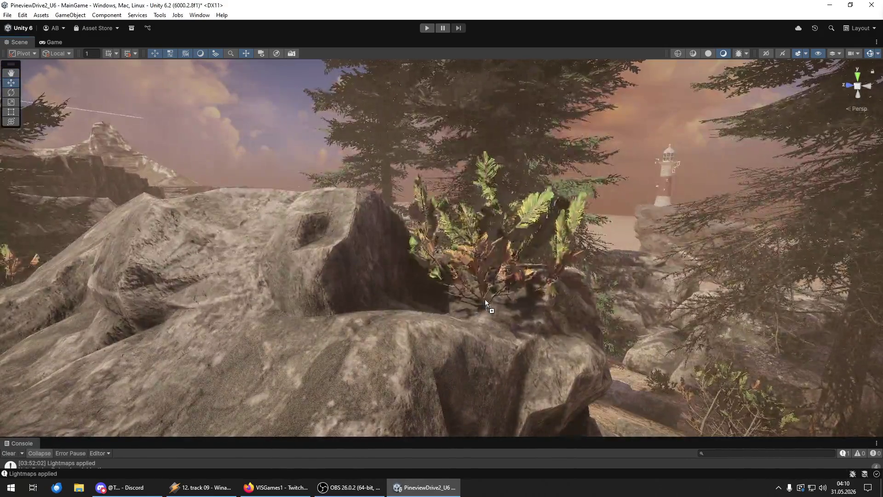
{"action": "mouse_move", "coordinate": [484, 299]}
{"action": "left_mouse_down"}
{"action": "mouse_move", "coordinate": [453, 313]}
{"action": "mouse_move", "coordinate": [474, 316]}
{"action": "left_mouse_up"}
{"action": "scroll", "coordinate": [378, 349], "scroll_direction": "down", "scroll_amount": 10}
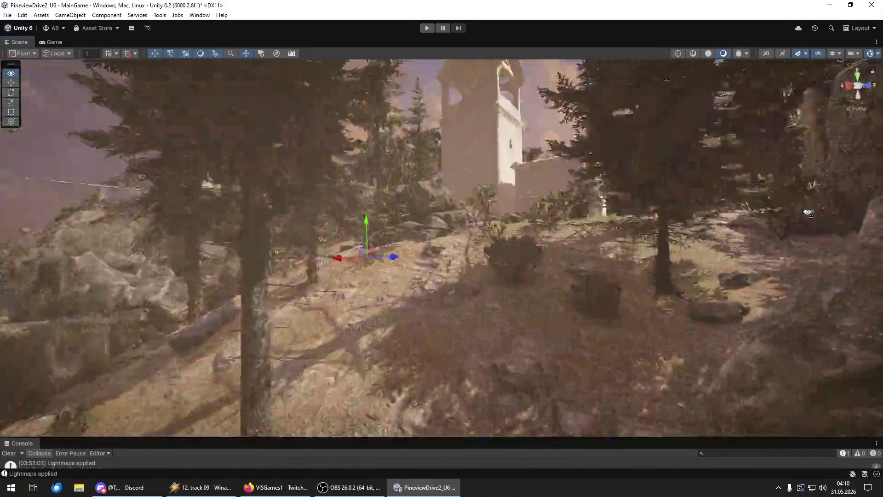
Fly through the forest past the tower and white wall along the trail.
{"action": "key", "text": "w"}
{"action": "key", "text": "w"}
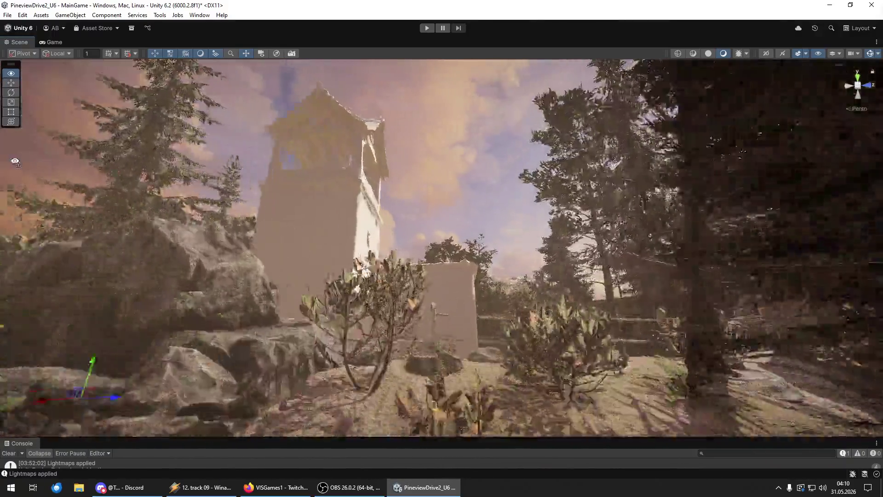
{"action": "key", "text": "w"}
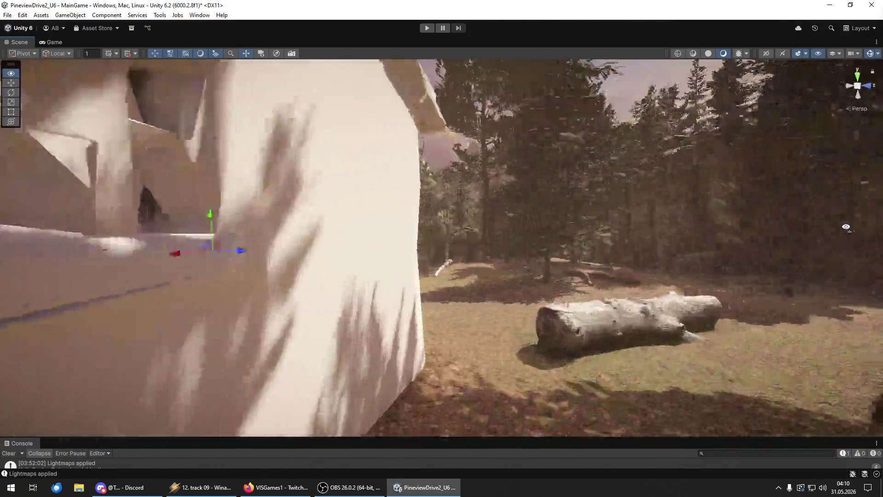
{"action": "key", "text": "w"}
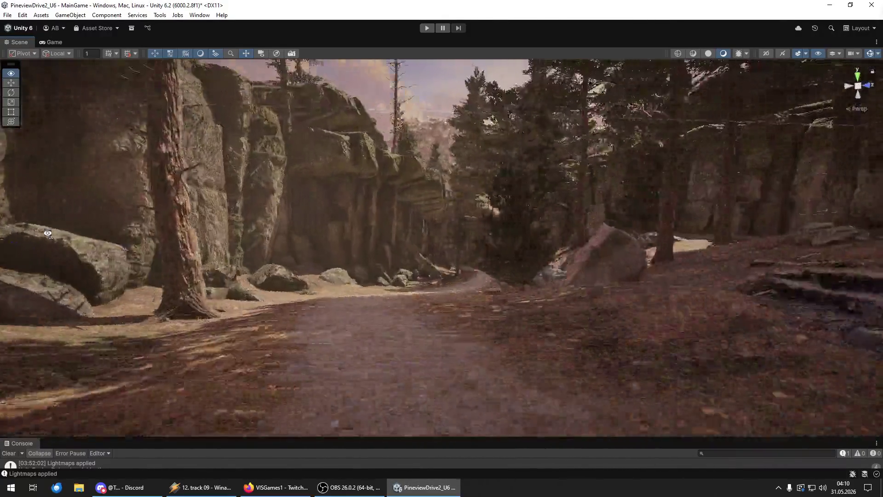
{"action": "key", "text": "w"}
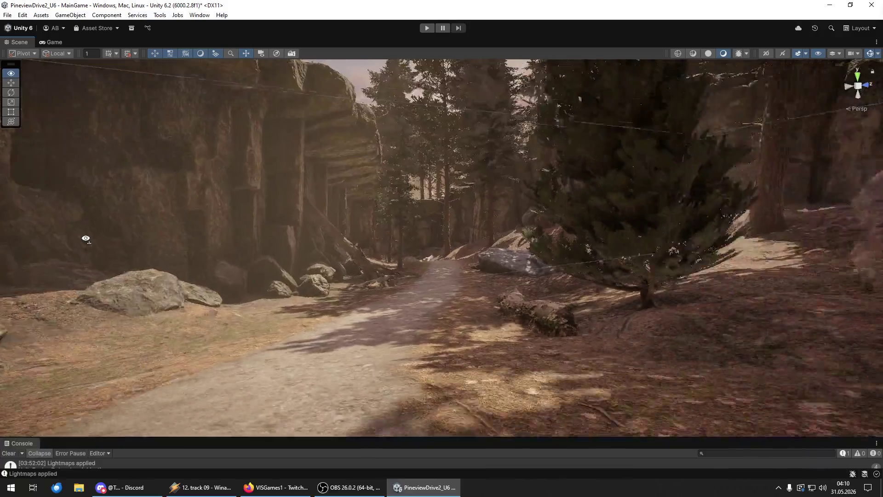
Save the project with File > Save Project, briefly switching to Winamp and back.
{"action": "left_click", "coordinate": [8, 15]}
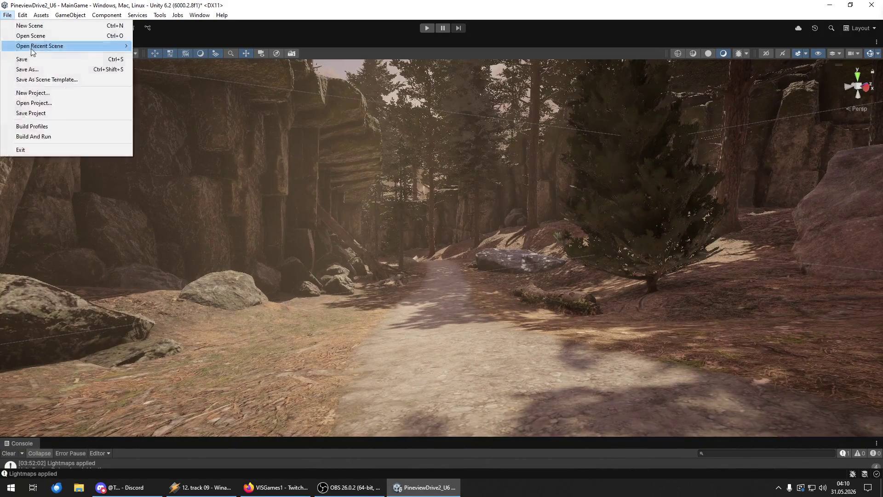
{"action": "left_click", "coordinate": [31, 58]}
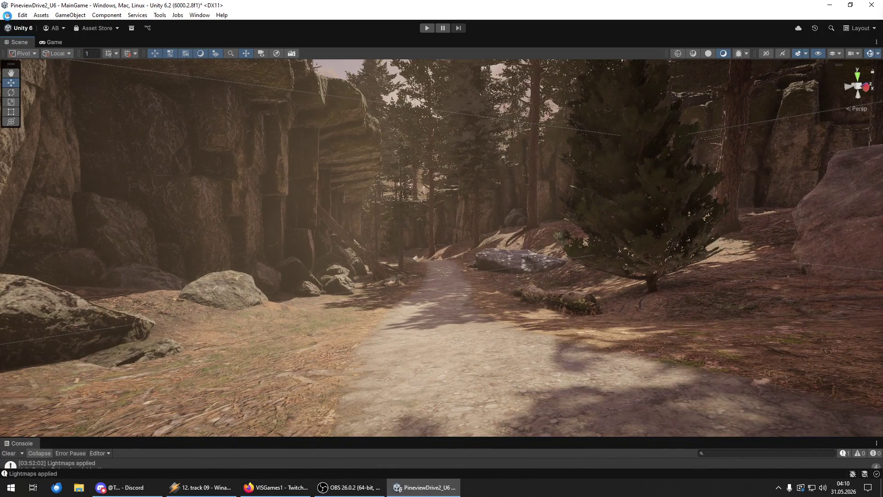
{"action": "left_click", "coordinate": [8, 14]}
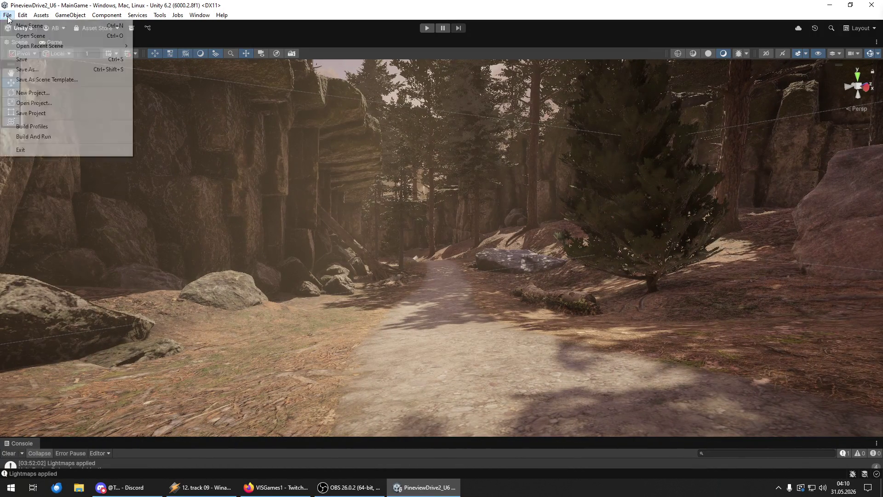
{"action": "left_click", "coordinate": [49, 114]}
{"action": "left_click", "coordinate": [202, 487]}
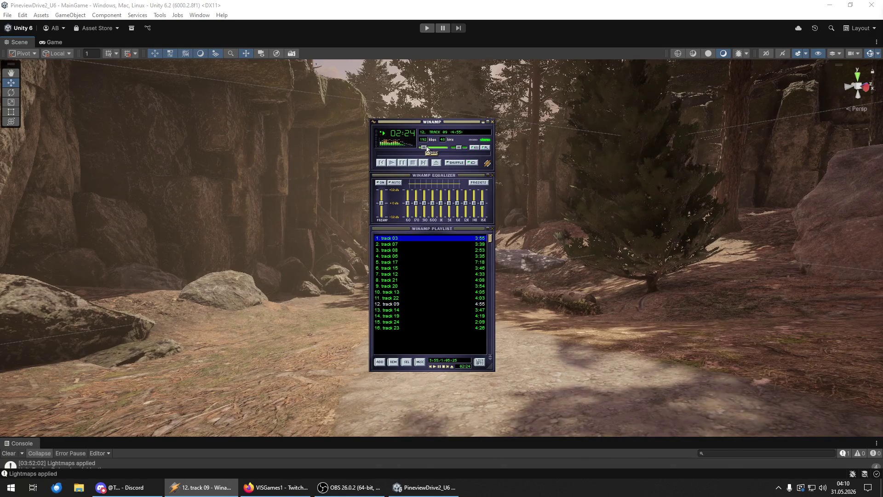
{"action": "left_click", "coordinate": [465, 4]}
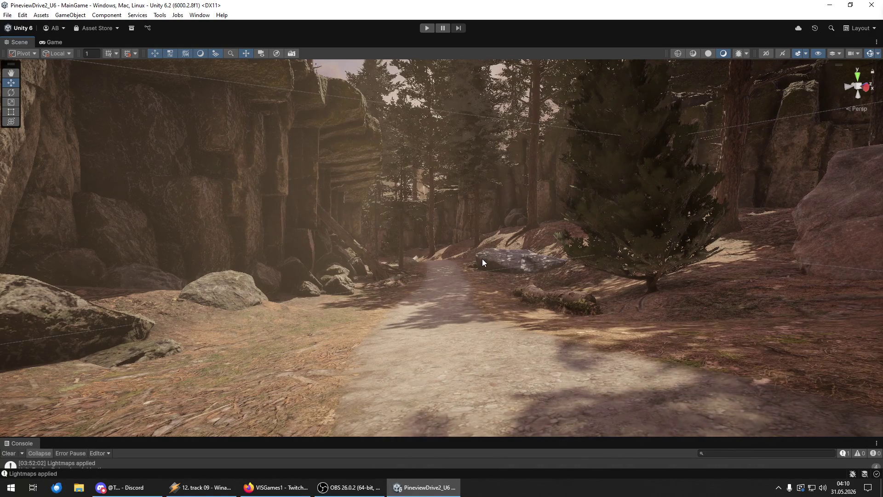
Select the rose bush by the rock wall and open beach_rose_05_with_white_flowers in Prefab Mode.
{"action": "key", "text": "w"}
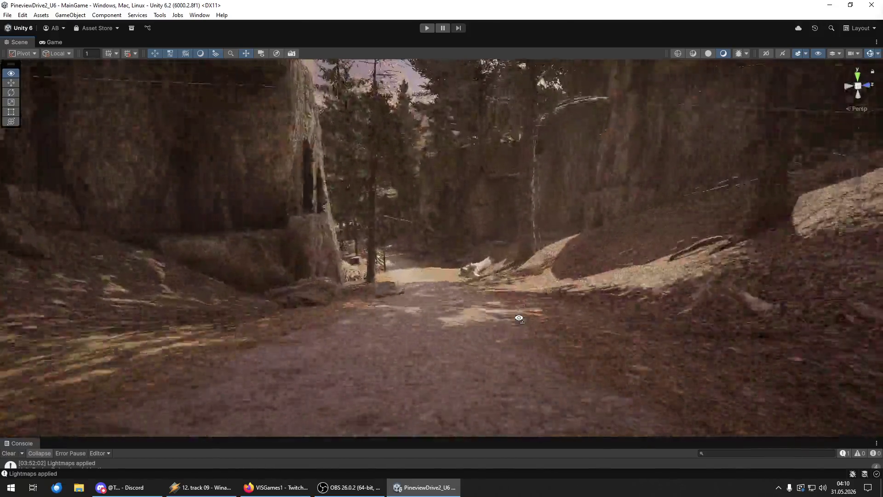
{"action": "mouse_move", "coordinate": [519, 318]}
{"action": "left_mouse_down"}
{"action": "mouse_move", "coordinate": [512, 295]}
{"action": "mouse_move", "coordinate": [617, 309]}
{"action": "left_mouse_up"}
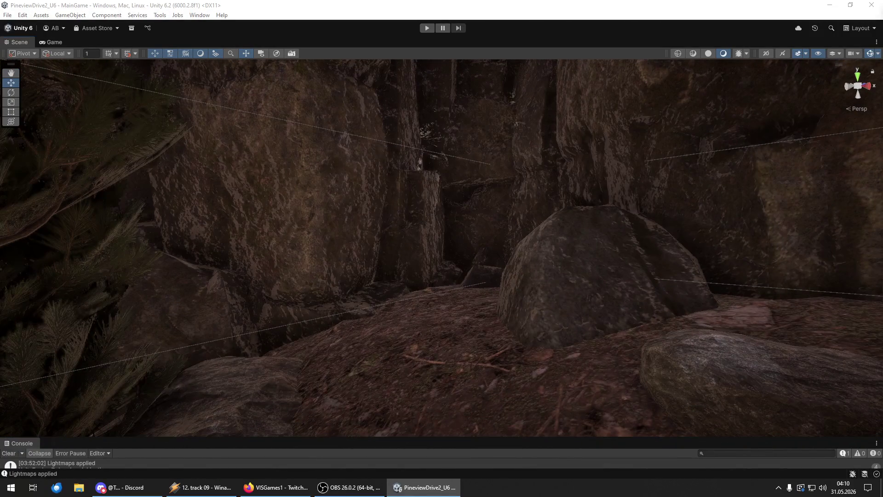
{"action": "left_click", "coordinate": [439, 331]}
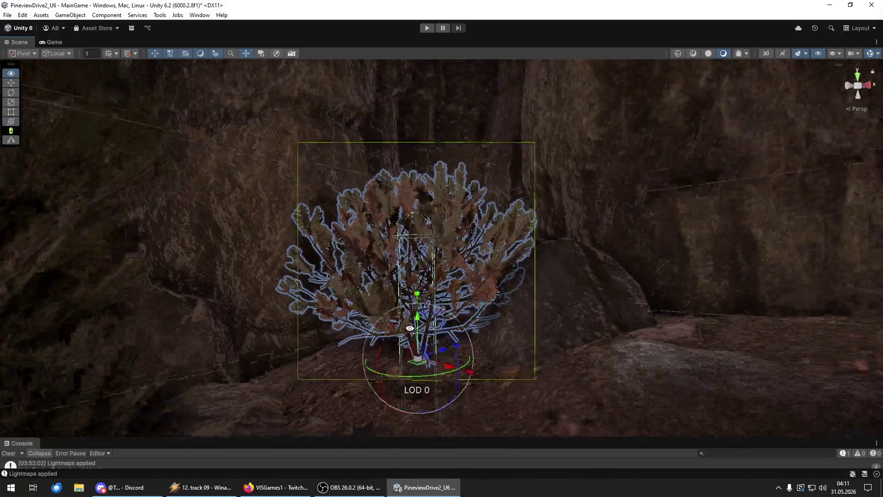
{"action": "scroll", "coordinate": [410, 327], "scroll_direction": "down", "scroll_amount": 5}
{"action": "left_click_drag", "start_coordinate": [410, 328], "coordinate": [744, 329]}
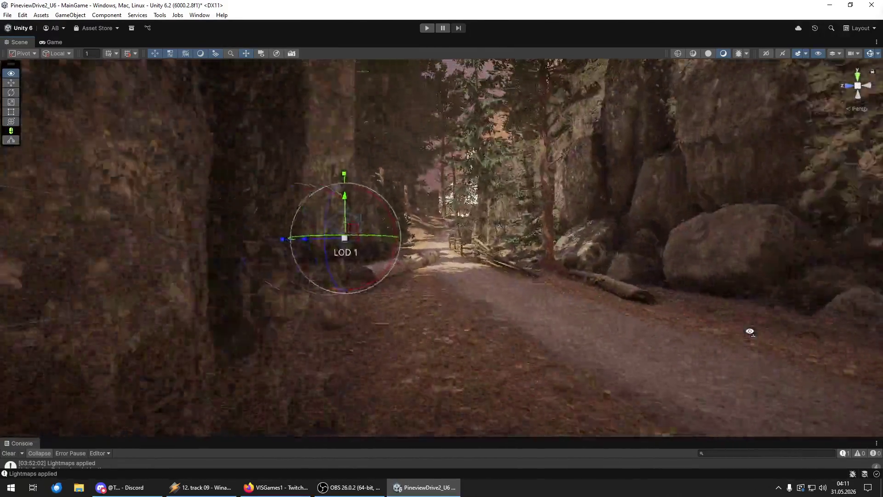
{"action": "mouse_move", "coordinate": [750, 331]}
{"action": "left_mouse_down"}
{"action": "mouse_move", "coordinate": [300, 341]}
{"action": "mouse_move", "coordinate": [405, 323]}
{"action": "mouse_move", "coordinate": [873, 343]}
{"action": "mouse_move", "coordinate": [850, 356]}
{"action": "mouse_move", "coordinate": [664, 359]}
{"action": "mouse_move", "coordinate": [490, 329]}
{"action": "mouse_move", "coordinate": [468, 296]}
{"action": "left_mouse_up"}
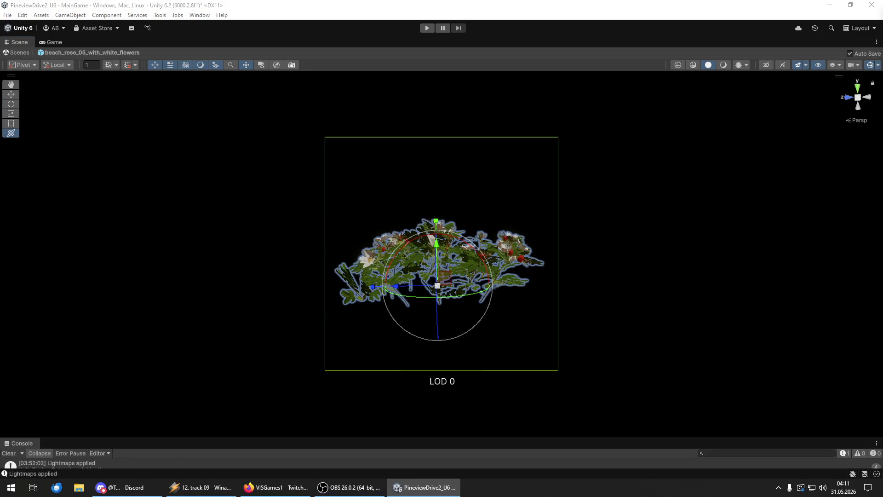
Return to the scene and place a bush beside the rocks along the path.
{"action": "key", "text": "Escape"}
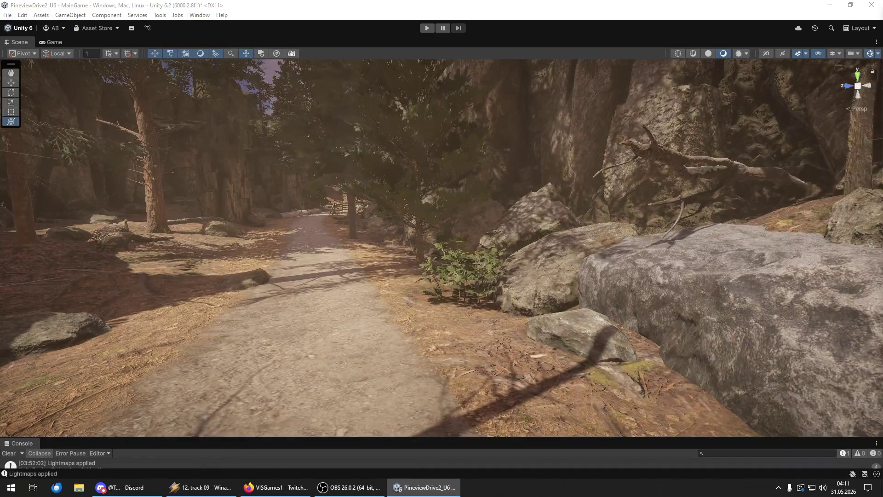
{"action": "mouse_move", "coordinate": [785, 404]}
{"action": "left_mouse_down"}
{"action": "mouse_move", "coordinate": [501, 332]}
{"action": "mouse_move", "coordinate": [490, 319]}
{"action": "left_mouse_up"}
{"action": "key", "text": "e"}
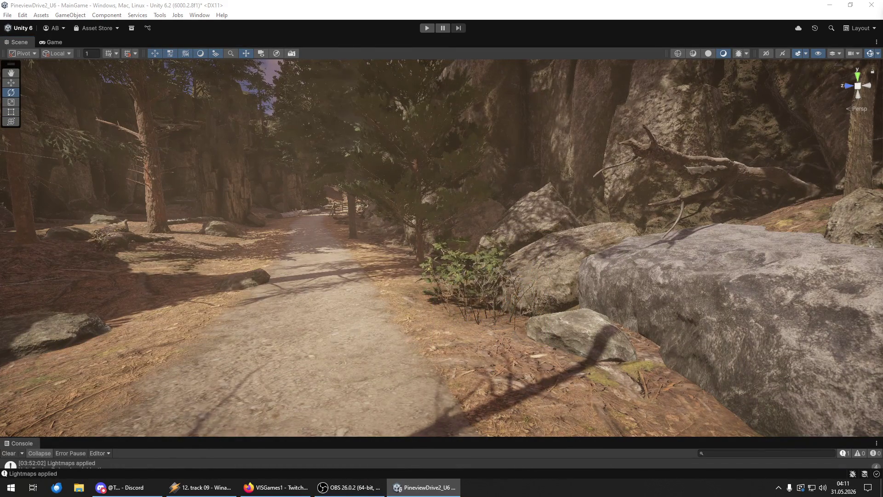
{"action": "mouse_move", "coordinate": [662, 308]}
{"action": "left_mouse_down"}
{"action": "mouse_move", "coordinate": [680, 256]}
{"action": "mouse_move", "coordinate": [691, 347]}
{"action": "mouse_move", "coordinate": [616, 349]}
{"action": "left_mouse_up"}
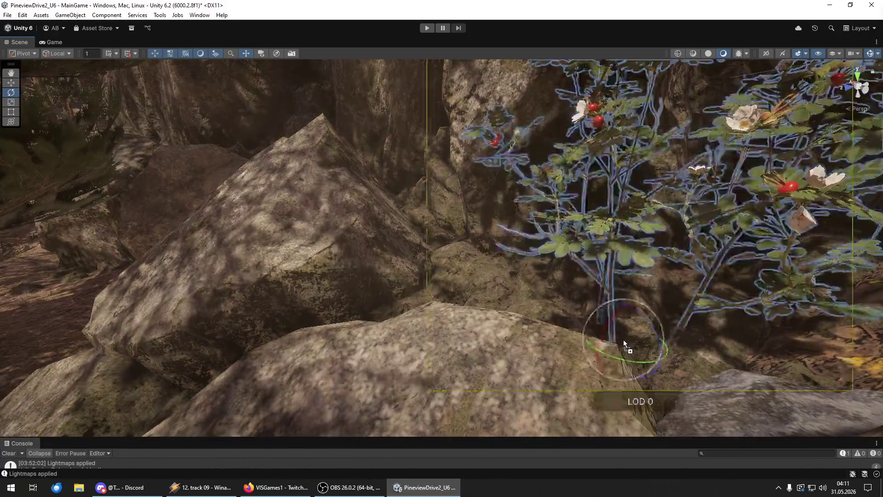
{"action": "left_click", "coordinate": [622, 340]}
{"action": "key", "text": "f"}
{"action": "mouse_move", "coordinate": [598, 313]}
{"action": "left_mouse_down"}
{"action": "mouse_move", "coordinate": [704, 340]}
{"action": "mouse_move", "coordinate": [457, 324]}
{"action": "mouse_move", "coordinate": [414, 344]}
{"action": "mouse_move", "coordinate": [322, 344]}
{"action": "mouse_move", "coordinate": [844, 407]}
{"action": "left_mouse_up"}
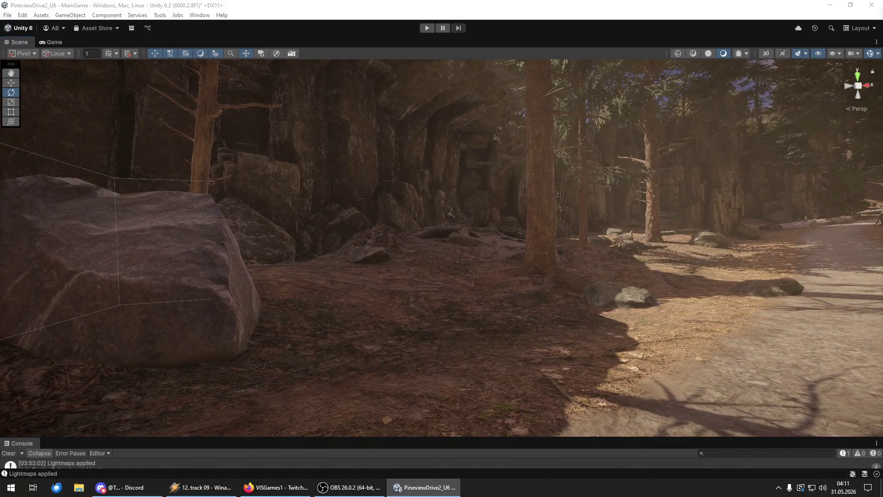
Plant a young sapling beside the large boulder and a small shrub before the rock wall.
{"action": "left_click", "coordinate": [373, 292]}
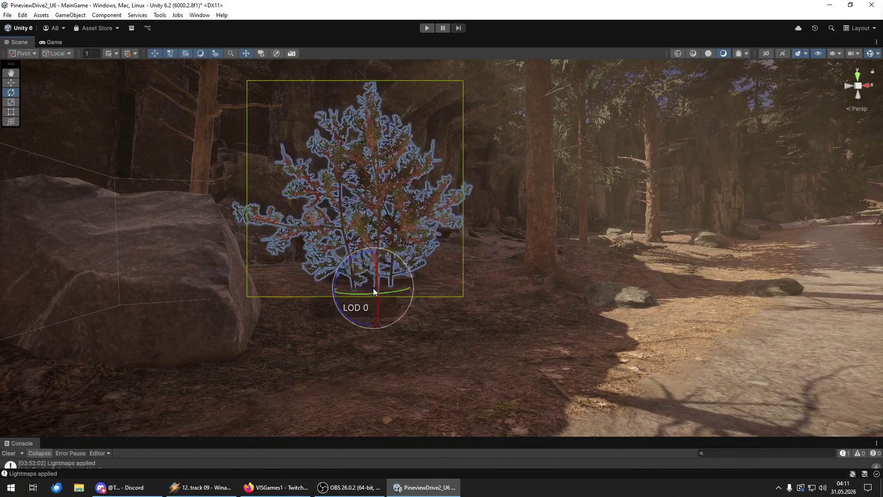
{"action": "key", "text": "w"}
{"action": "mouse_move", "coordinate": [374, 256]}
{"action": "left_mouse_down"}
{"action": "mouse_move", "coordinate": [283, 305]}
{"action": "mouse_move", "coordinate": [218, 302]}
{"action": "mouse_move", "coordinate": [241, 306]}
{"action": "mouse_move", "coordinate": [230, 312]}
{"action": "mouse_move", "coordinate": [239, 325]}
{"action": "left_mouse_up"}
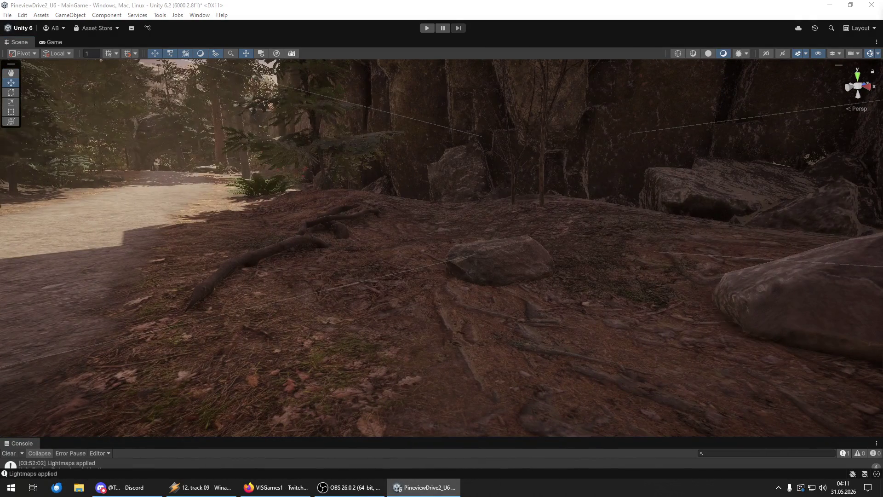
{"action": "left_click_drag", "start_coordinate": [561, 249], "coordinate": [605, 346]}
Place a fern beside the cliff boulders and turn it to face the path.
{"action": "left_click", "coordinate": [410, 335]}
{"action": "mouse_move", "coordinate": [410, 336]}
{"action": "left_mouse_down"}
{"action": "mouse_move", "coordinate": [394, 342]}
{"action": "mouse_move", "coordinate": [660, 347]}
{"action": "mouse_move", "coordinate": [851, 328]}
{"action": "left_mouse_up"}
{"action": "key", "text": "f"}
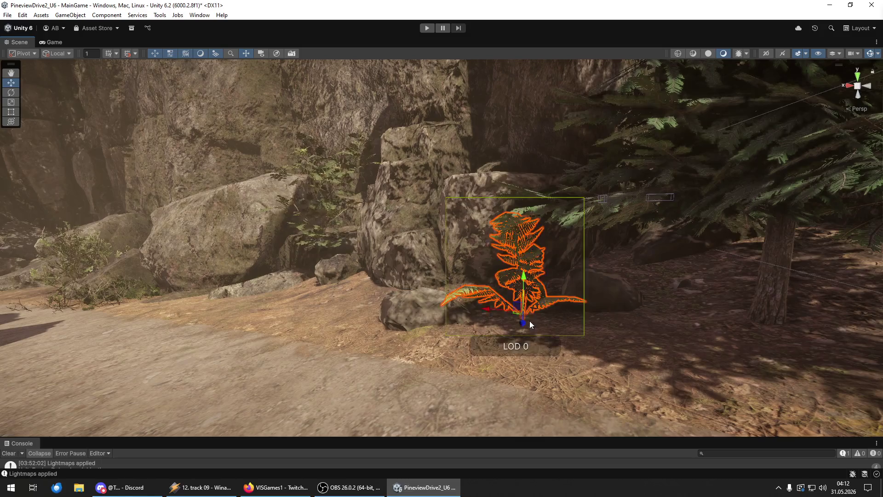
{"action": "left_click_drag", "start_coordinate": [542, 324], "coordinate": [586, 327]}
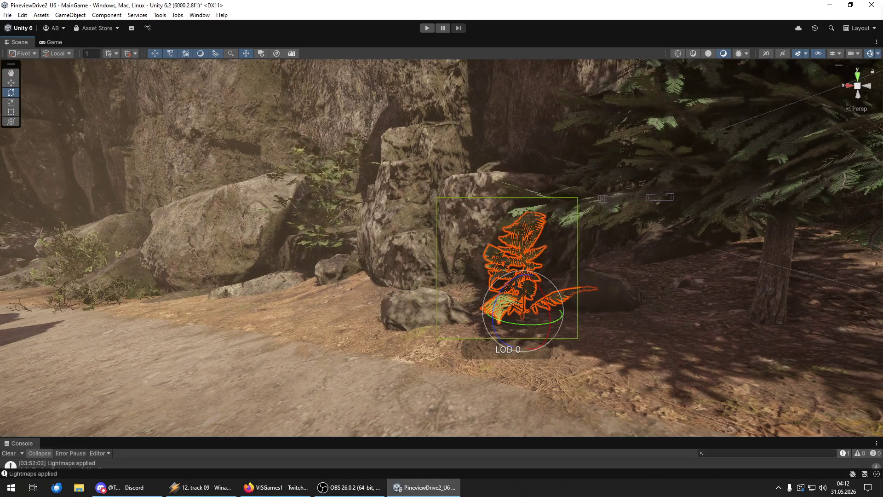
{"action": "left_click", "coordinate": [515, 258]}
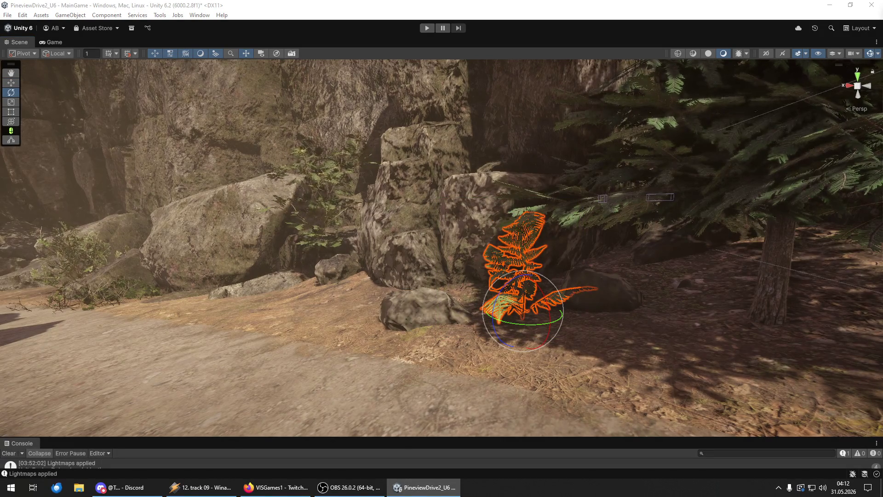
{"action": "left_click", "coordinate": [660, 197]}
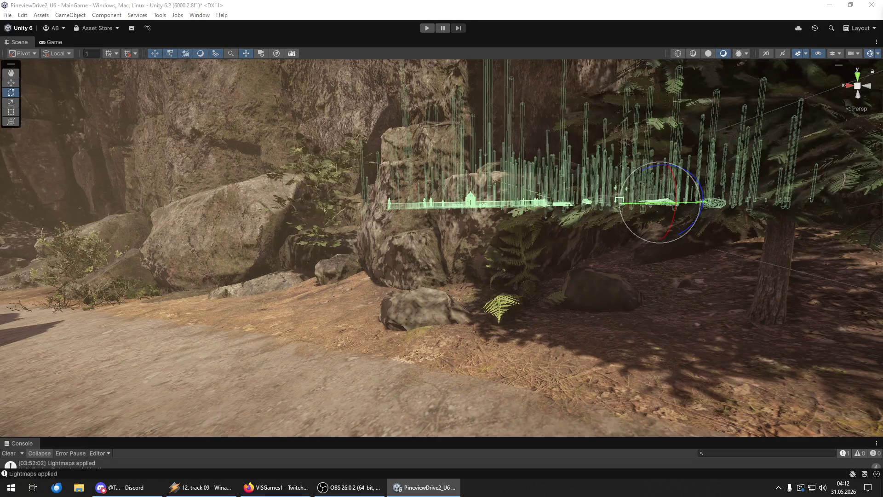
{"action": "key", "text": "Delete"}
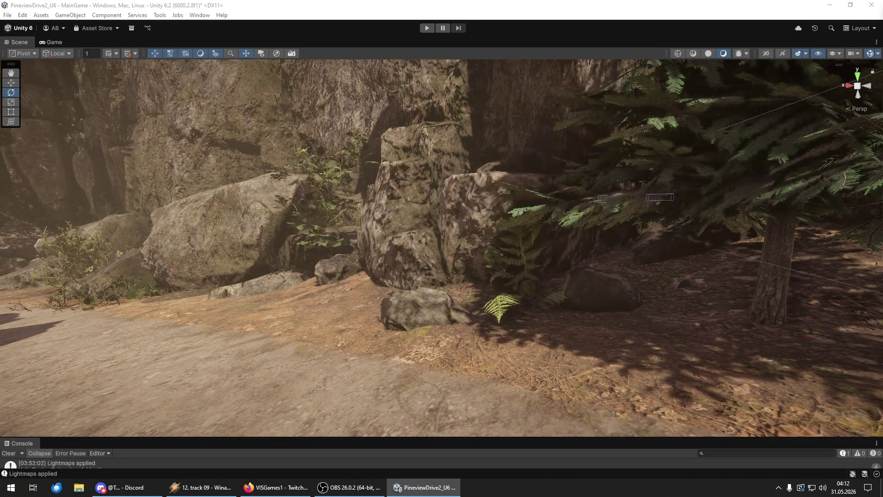
{"action": "left_click_drag", "start_coordinate": [460, 326], "coordinate": [402, 326]}
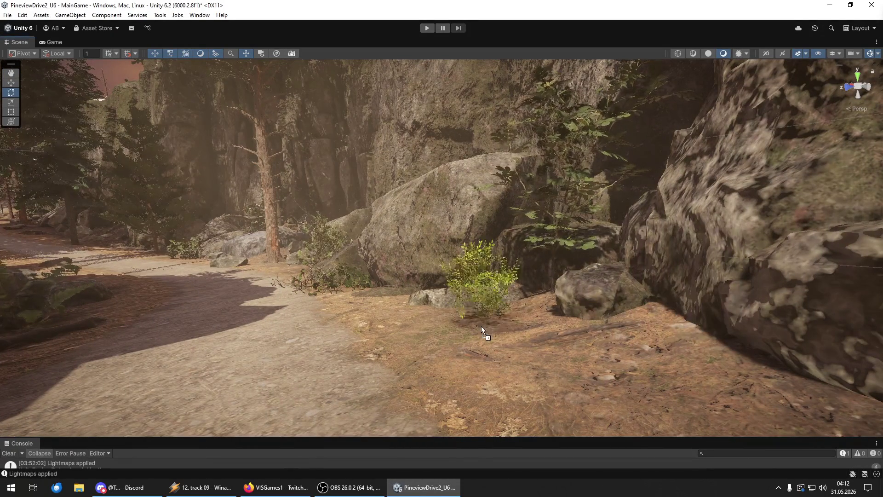
Drop a small yellow-green bush beside the rock.
{"action": "left_click", "coordinate": [642, 341]}
{"action": "mouse_move", "coordinate": [618, 368]}
{"action": "left_mouse_down"}
{"action": "mouse_move", "coordinate": [569, 361]}
{"action": "mouse_move", "coordinate": [547, 343]}
{"action": "mouse_move", "coordinate": [497, 331]}
{"action": "mouse_move", "coordinate": [23, 325]}
{"action": "mouse_move", "coordinate": [110, 323]}
{"action": "mouse_move", "coordinate": [108, 311]}
{"action": "mouse_move", "coordinate": [42, 341]}
{"action": "mouse_move", "coordinate": [517, 341]}
{"action": "left_mouse_up"}
{"action": "key", "text": "w"}
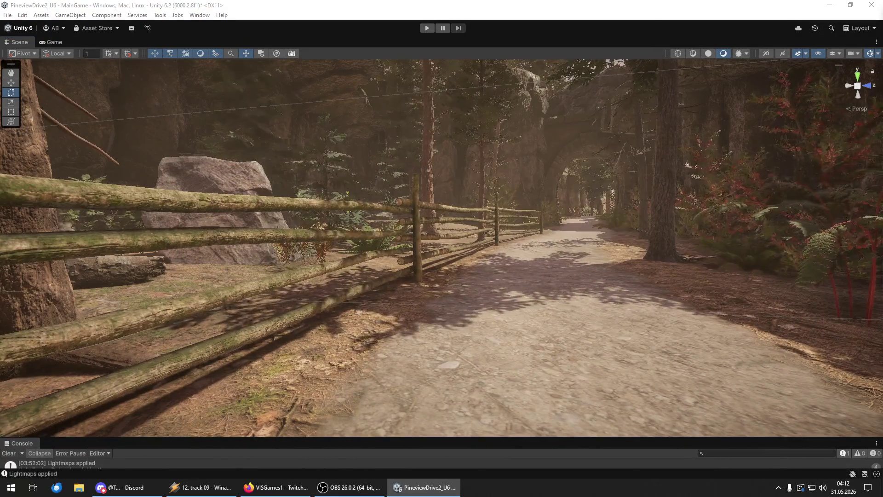
Drop a larger bush by the fence post, enlarging, positioning and turning it beside the green bush.
{"action": "mouse_move", "coordinate": [785, 352]}
{"action": "left_mouse_down"}
{"action": "mouse_move", "coordinate": [380, 313]}
{"action": "mouse_move", "coordinate": [389, 316]}
{"action": "mouse_move", "coordinate": [157, 309]}
{"action": "left_mouse_up"}
{"action": "key", "text": "w"}
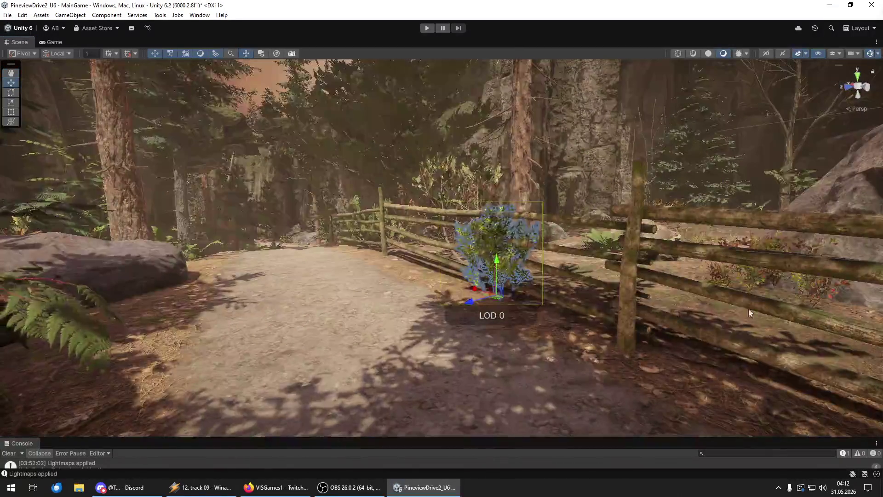
{"action": "mouse_move", "coordinate": [496, 294]}
{"action": "left_mouse_down"}
{"action": "mouse_move", "coordinate": [551, 341]}
{"action": "mouse_move", "coordinate": [512, 316]}
{"action": "mouse_move", "coordinate": [521, 320]}
{"action": "left_mouse_up"}
{"action": "key", "text": "e"}
{"action": "key", "text": "w"}
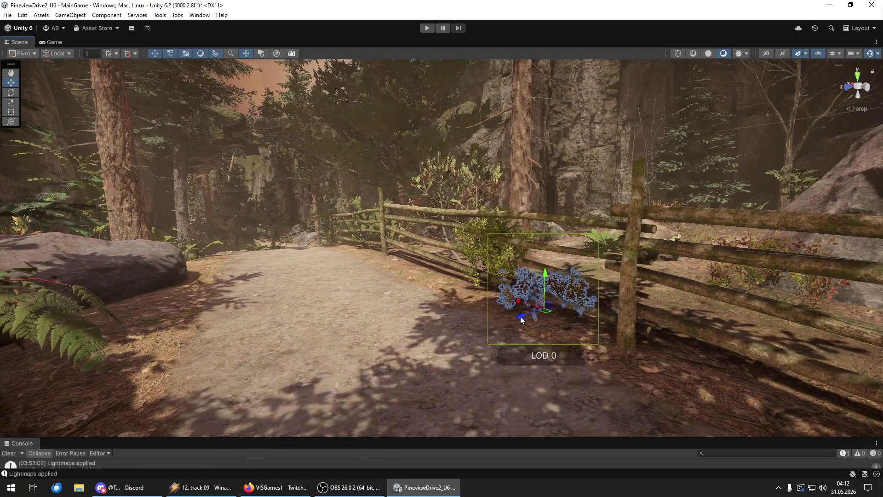
{"action": "left_click", "coordinate": [494, 241], "text": "shift"}
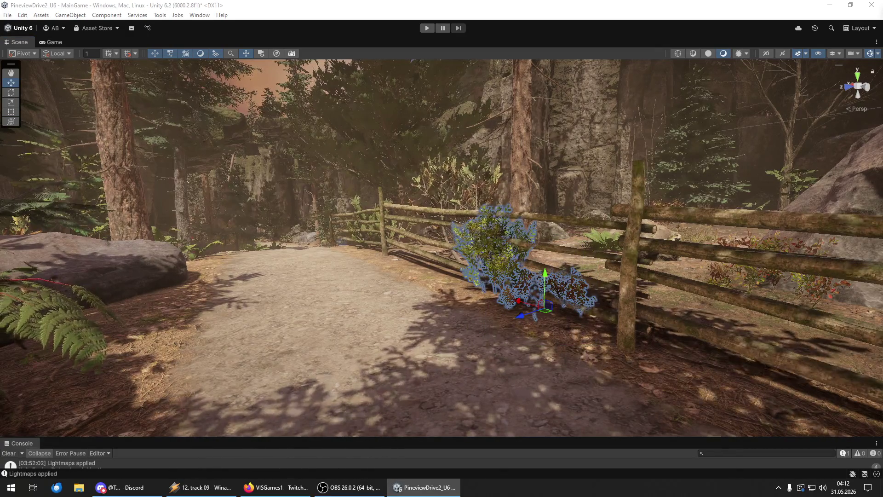
Fly along the path to inspect the ferns beside the trail and rock.
{"action": "mouse_move", "coordinate": [414, 251]}
{"action": "left_mouse_down"}
{"action": "mouse_move", "coordinate": [302, 262]}
{"action": "mouse_move", "coordinate": [484, 244]}
{"action": "mouse_move", "coordinate": [283, 296]}
{"action": "left_mouse_up"}
{"action": "left_click", "coordinate": [299, 294]}
{"action": "left_click_drag", "start_coordinate": [471, 302], "coordinate": [480, 303]}
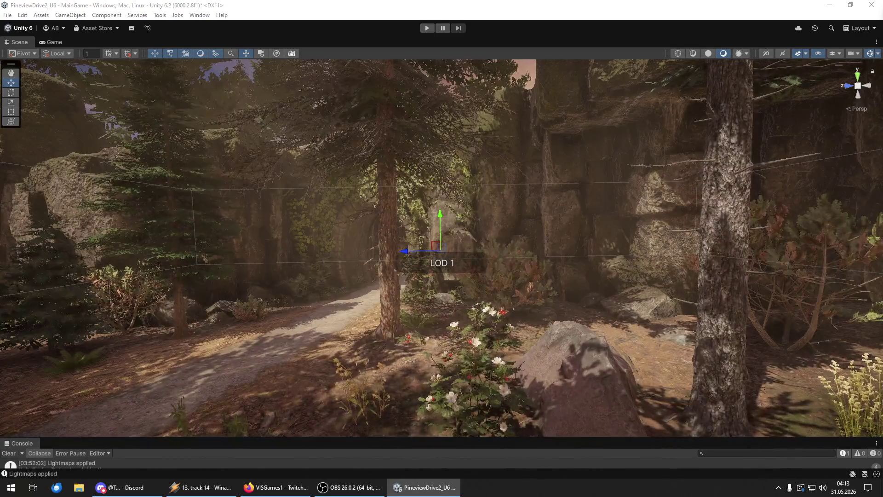
{"action": "key", "text": "w"}
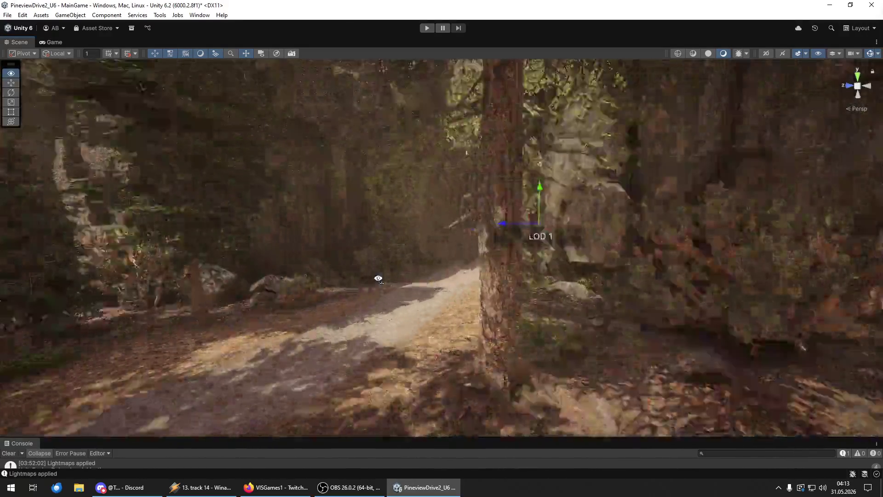
{"action": "key", "text": "w"}
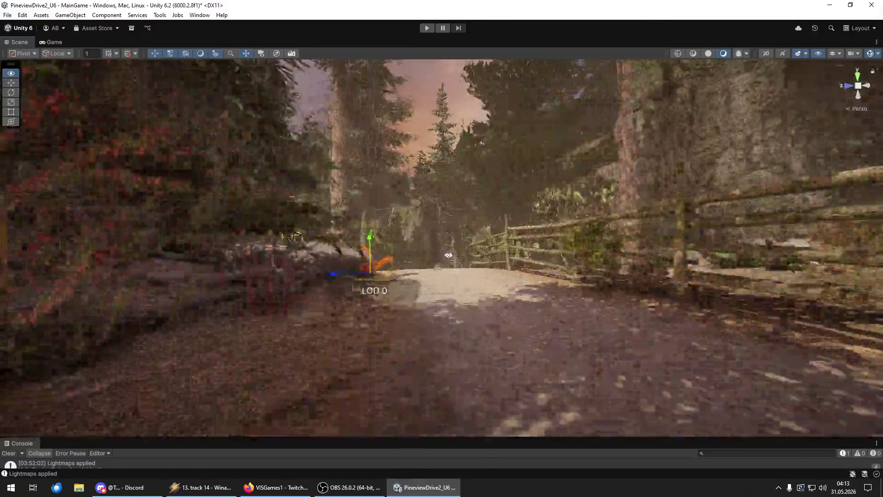
{"action": "key", "text": "w"}
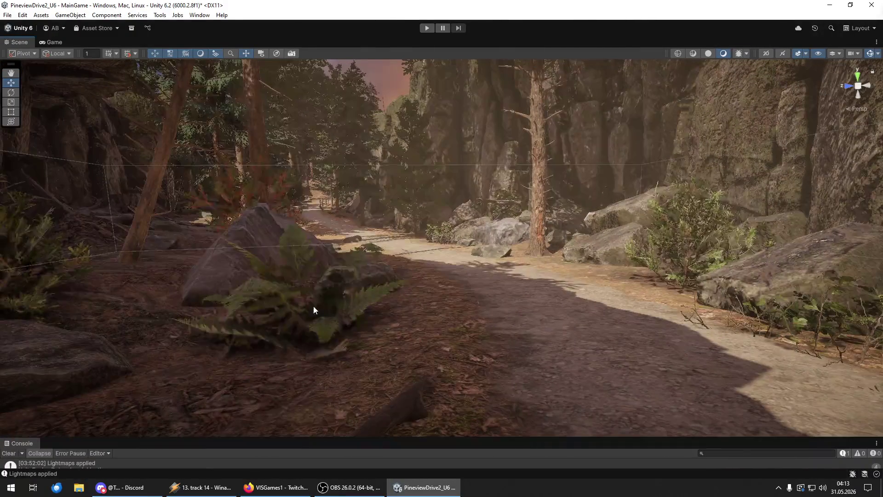
{"action": "left_click", "coordinate": [313, 307]}
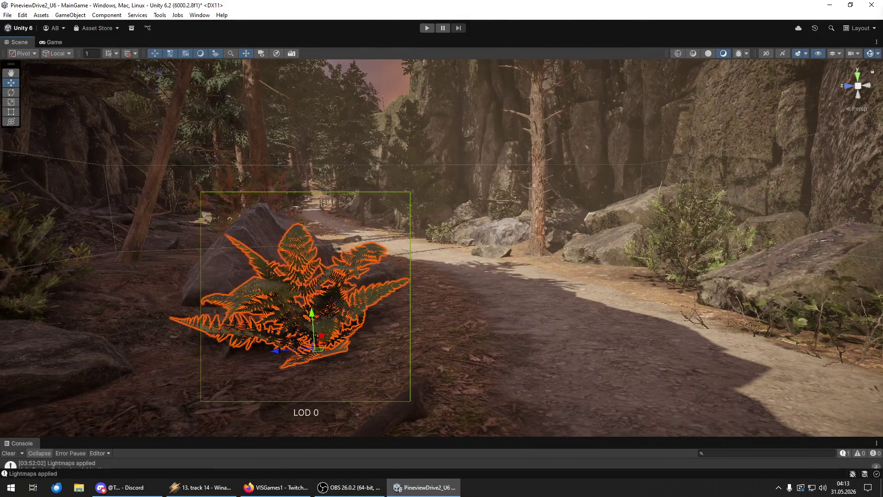
{"action": "key", "text": "f"}
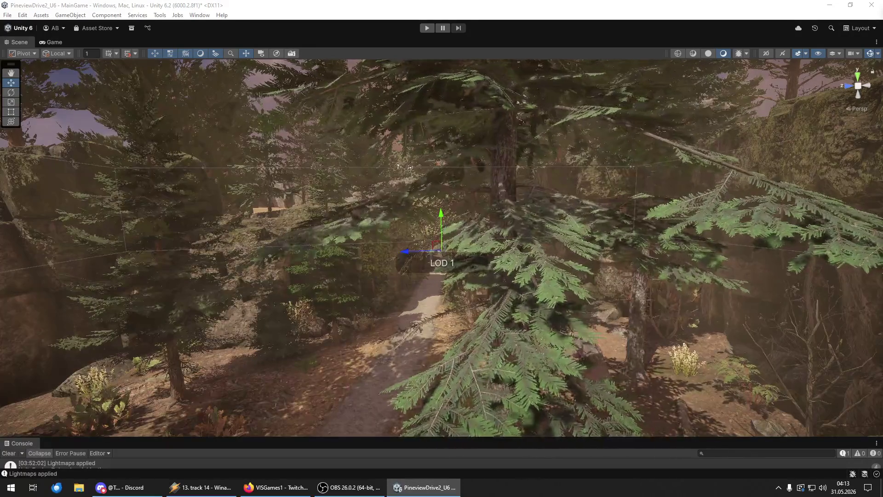
Fly down the trail past the stone arch and fence to the rock wall.
{"action": "key", "text": "s"}
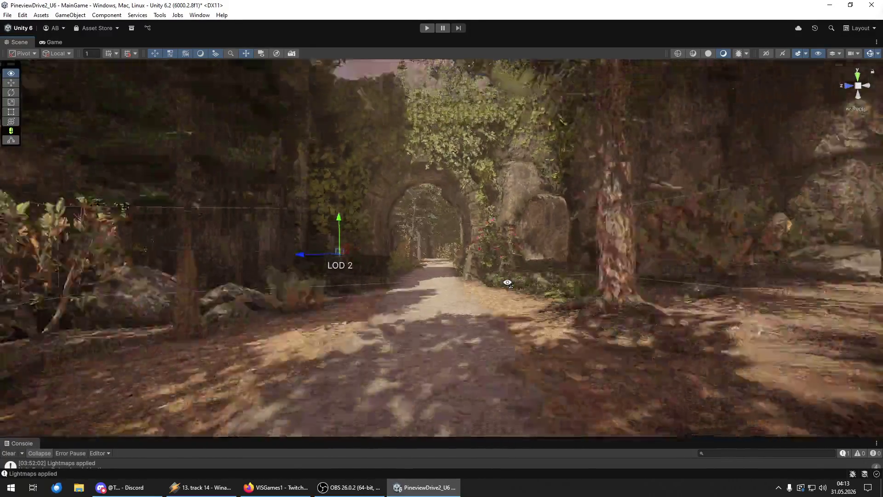
{"action": "key", "text": "w"}
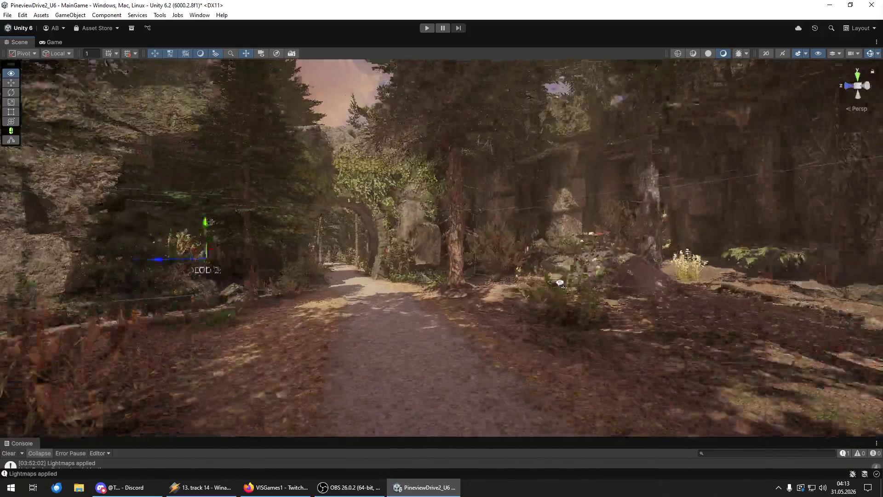
{"action": "key", "text": "w"}
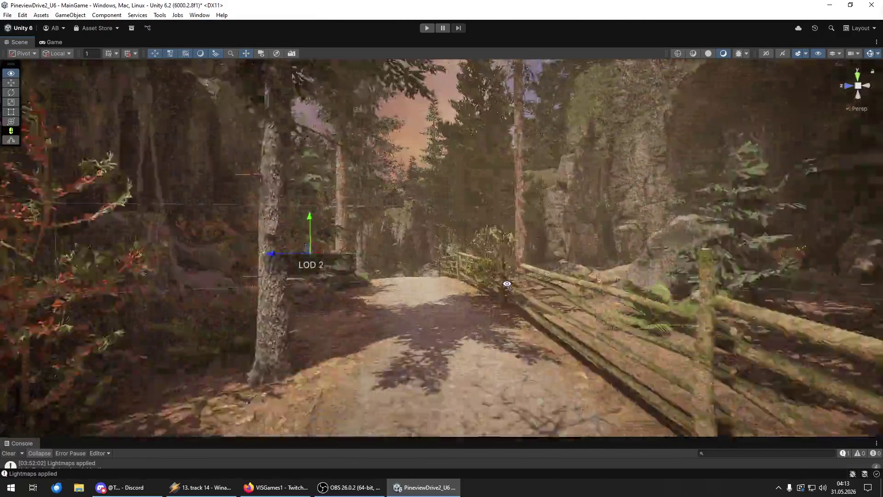
{"action": "key", "text": "w"}
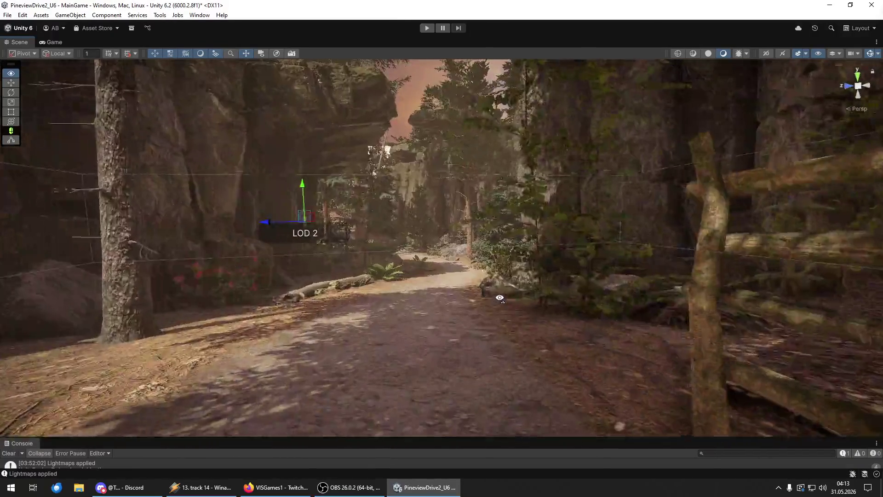
{"action": "key", "text": "w"}
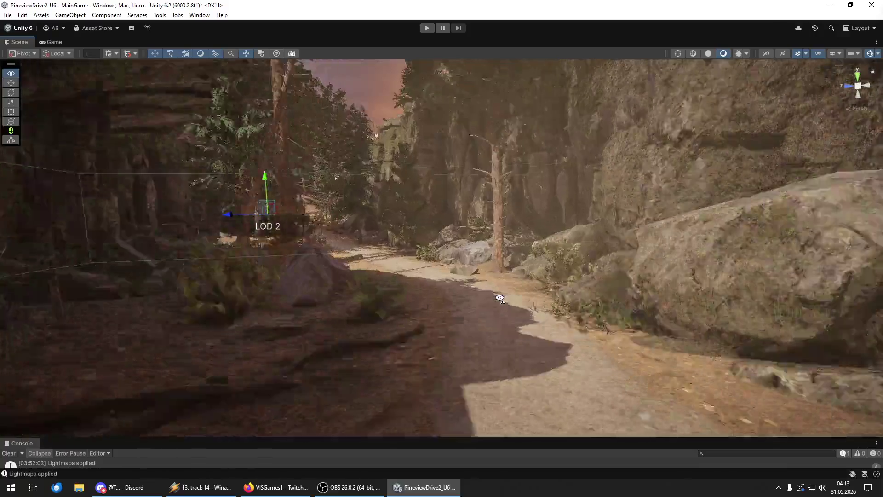
{"action": "key", "text": "w"}
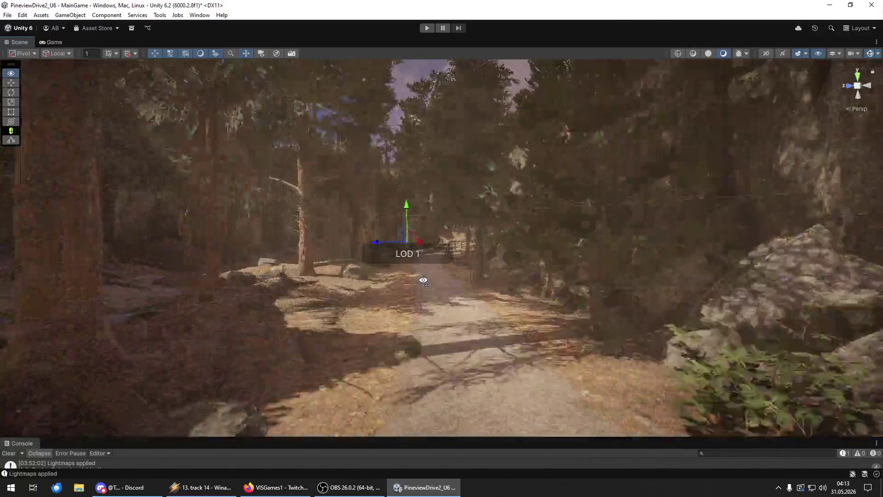
{"action": "key", "text": "w"}
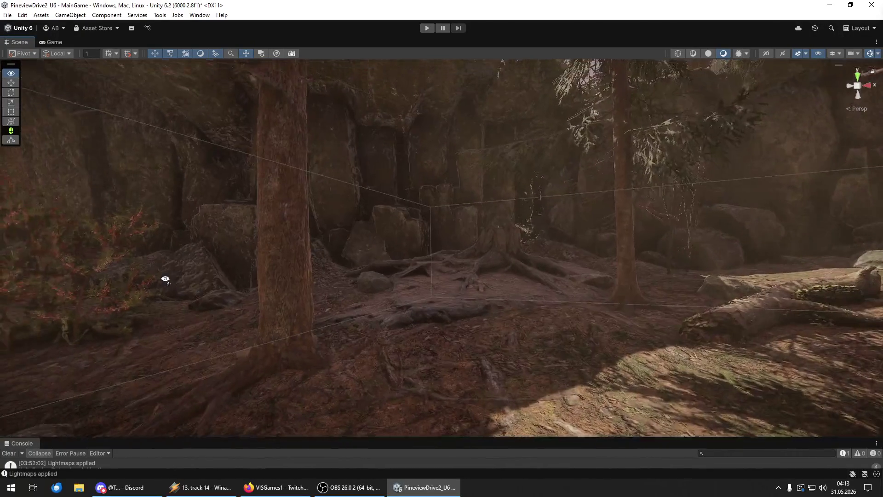
{"action": "key", "text": "w"}
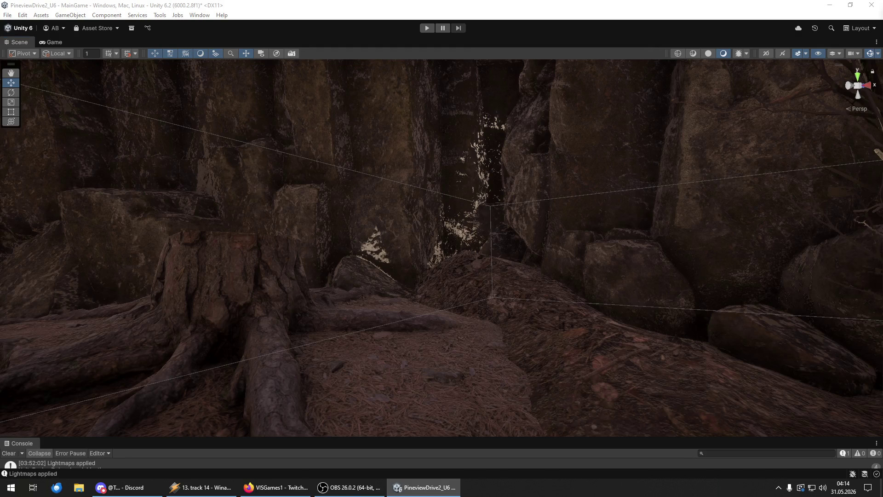
Place a small red-berried bush among the rocks in front of the rock wall.
{"action": "mouse_move", "coordinate": [667, 338]}
{"action": "left_mouse_down"}
{"action": "mouse_move", "coordinate": [504, 290]}
{"action": "mouse_move", "coordinate": [495, 279]}
{"action": "left_mouse_up"}
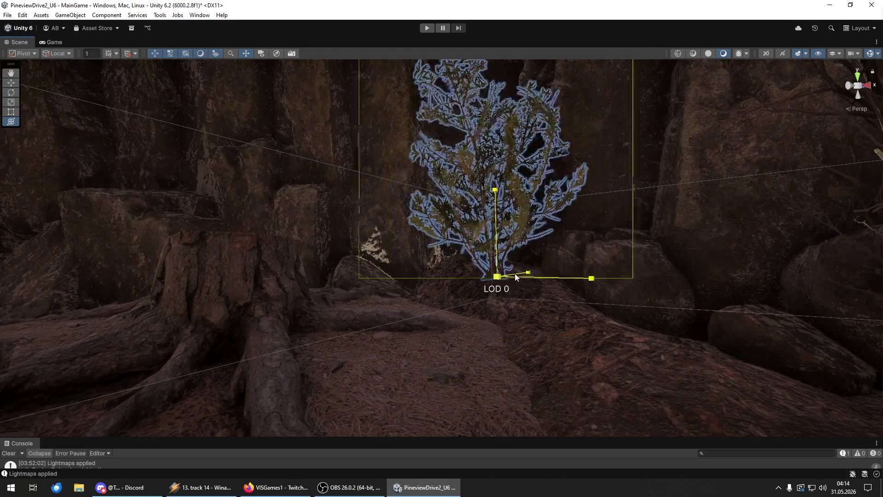
{"action": "key", "text": "w"}
{"action": "key", "text": "s"}
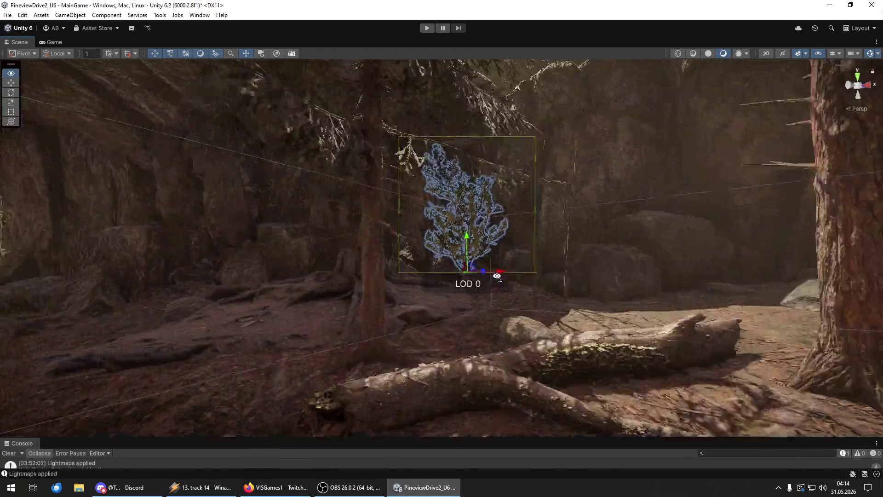
{"action": "key", "text": "w"}
{"action": "key", "text": "w"}
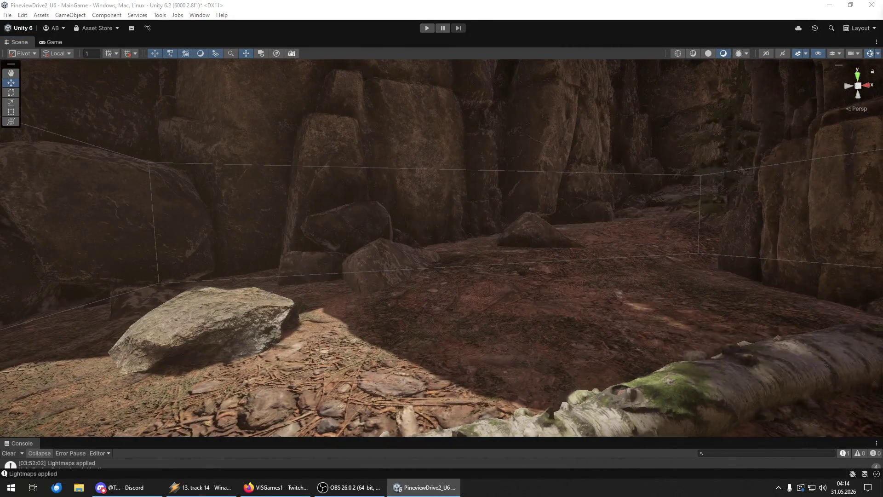
{"action": "mouse_move", "coordinate": [745, 340]}
{"action": "left_mouse_down"}
{"action": "mouse_move", "coordinate": [500, 296]}
{"action": "mouse_move", "coordinate": [476, 262]}
{"action": "left_mouse_up"}
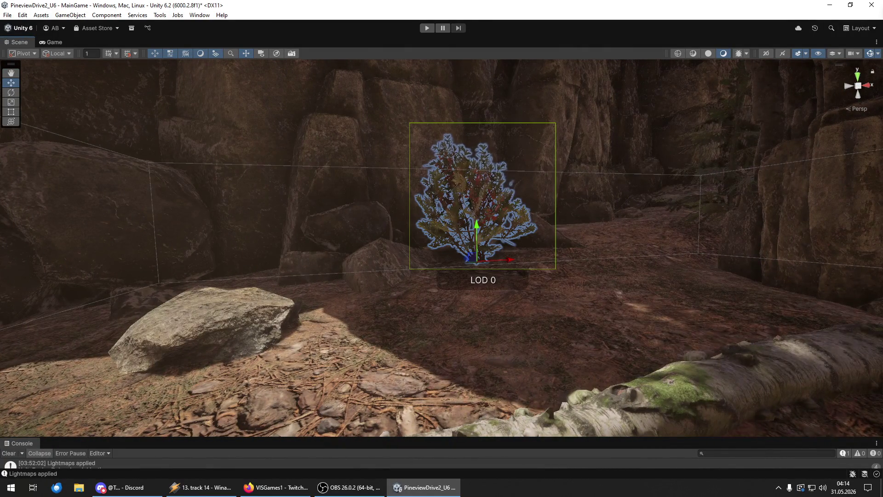
{"action": "key", "text": "shift+d"}
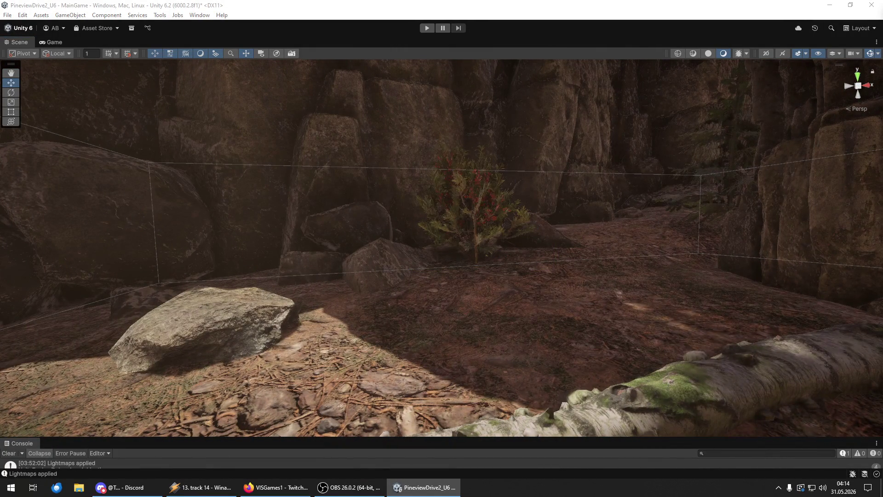
Add a taller red-flowering shrub beside the trail, then switch to Winamp and back.
{"action": "mouse_move", "coordinate": [749, 316]}
{"action": "left_mouse_down"}
{"action": "mouse_move", "coordinate": [713, 293]}
{"action": "mouse_move", "coordinate": [710, 266]}
{"action": "left_mouse_up"}
{"action": "left_click", "coordinate": [202, 487]}
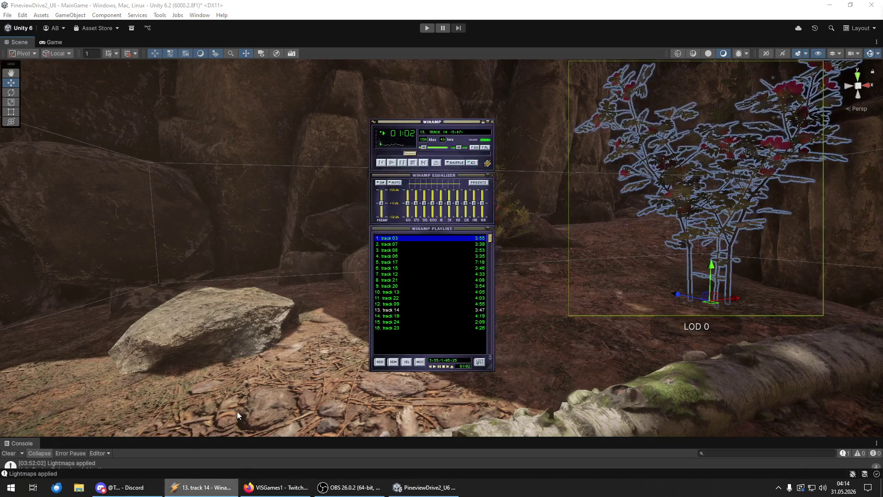
{"action": "left_click", "coordinate": [452, 25]}
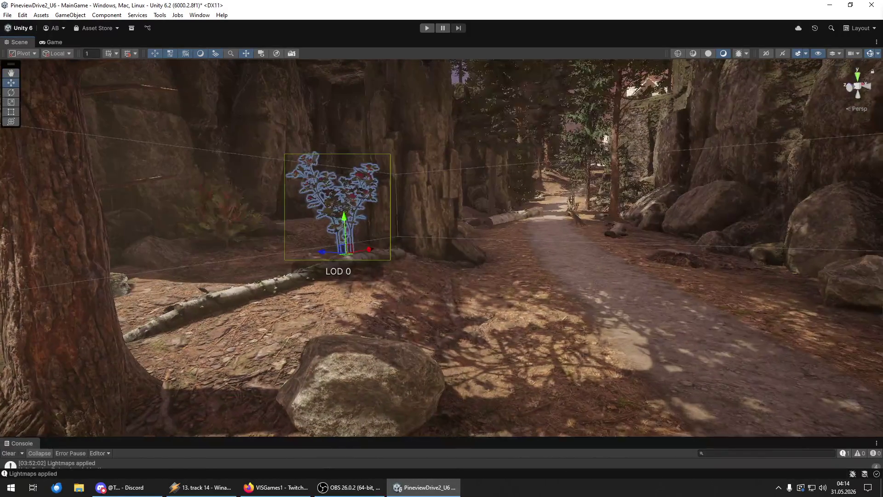
Drop another bush on the ground by the path and delete the misplaced one.
{"action": "key", "text": "Escape"}
{"action": "mouse_move", "coordinate": [489, 281]}
{"action": "left_mouse_down"}
{"action": "mouse_move", "coordinate": [479, 282]}
{"action": "mouse_move", "coordinate": [639, 252]}
{"action": "left_mouse_up"}
{"action": "left_click_drag", "start_coordinate": [665, 241], "coordinate": [670, 247]}
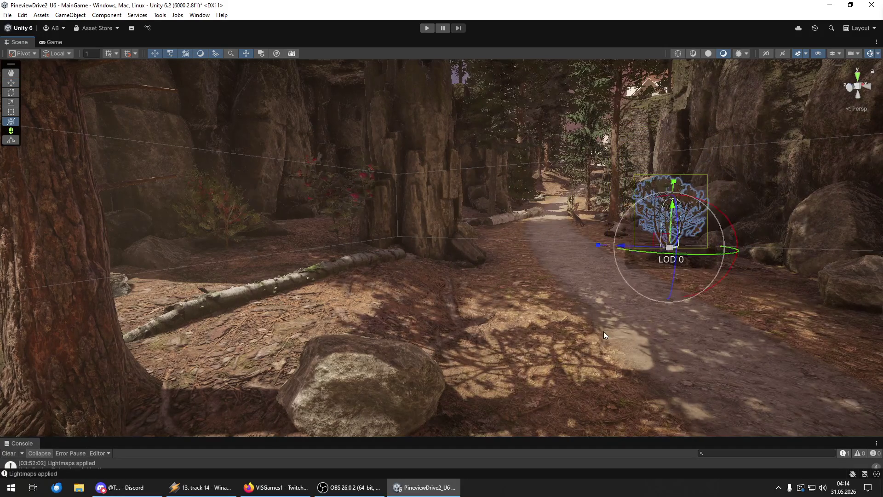
{"action": "left_click_drag", "start_coordinate": [617, 325], "coordinate": [744, 326]}
{"action": "key", "text": "Delete"}
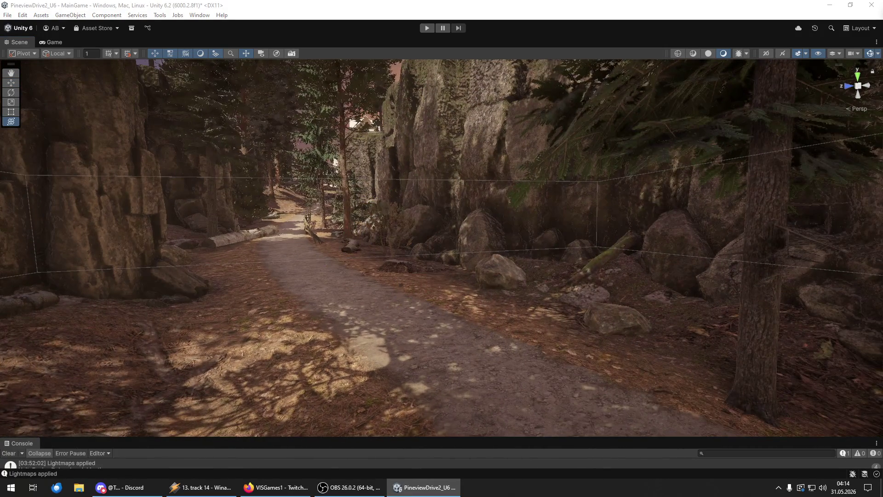
Place a bush among the rocks, scale it up evenly, and add another on open ground.
{"action": "left_click", "coordinate": [547, 289]}
{"action": "mouse_move", "coordinate": [548, 287]}
{"action": "left_mouse_down"}
{"action": "mouse_move", "coordinate": [562, 280]}
{"action": "mouse_move", "coordinate": [522, 298]}
{"action": "left_mouse_up"}
{"action": "key", "text": "w"}
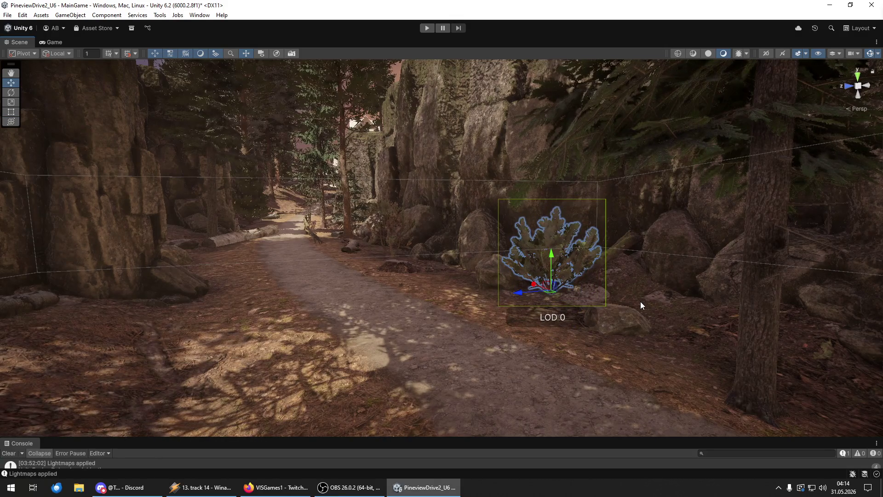
{"action": "mouse_move", "coordinate": [647, 304]}
{"action": "left_mouse_down"}
{"action": "mouse_move", "coordinate": [670, 299]}
{"action": "mouse_move", "coordinate": [591, 326]}
{"action": "mouse_move", "coordinate": [583, 305]}
{"action": "mouse_move", "coordinate": [313, 278]}
{"action": "left_mouse_up"}
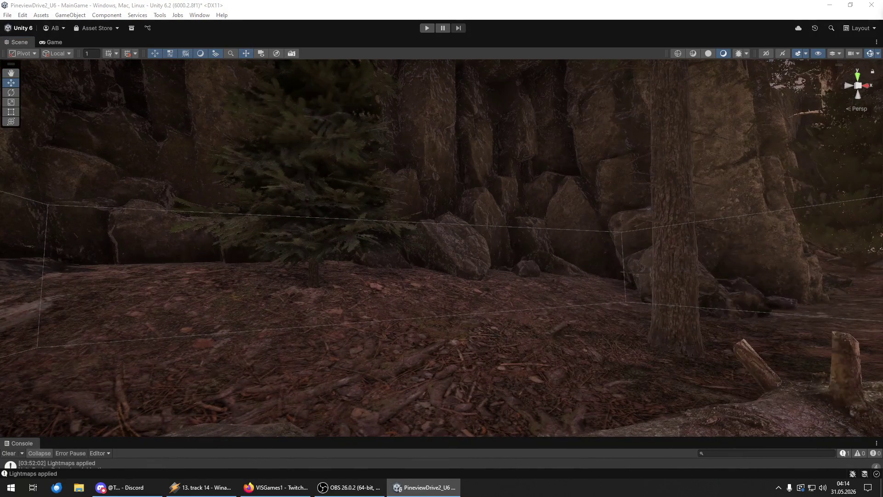
{"action": "left_click", "coordinate": [551, 337]}
{"action": "mouse_move", "coordinate": [531, 296]}
{"action": "left_mouse_down"}
{"action": "mouse_move", "coordinate": [433, 335]}
{"action": "mouse_move", "coordinate": [370, 311]}
{"action": "mouse_move", "coordinate": [335, 327]}
{"action": "left_mouse_up"}
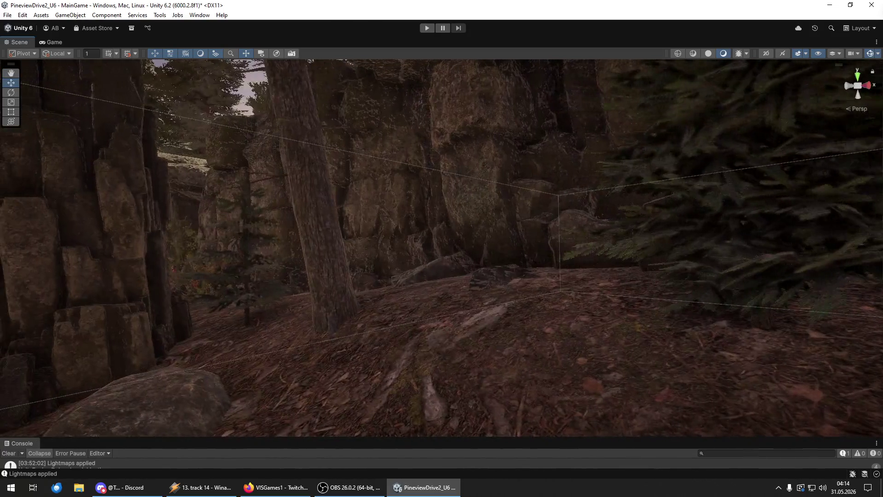
{"action": "mouse_move", "coordinate": [553, 318]}
{"action": "left_mouse_down"}
{"action": "mouse_move", "coordinate": [455, 307]}
{"action": "mouse_move", "coordinate": [420, 351]}
{"action": "mouse_move", "coordinate": [318, 329]}
{"action": "left_mouse_up"}
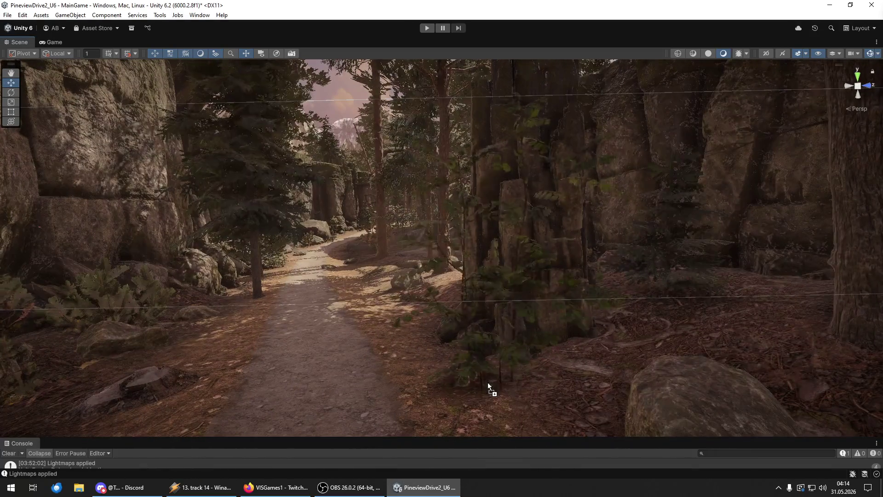
Try a tilted bush beside the rock wall, then delete it.
{"action": "left_click", "coordinate": [487, 382]}
{"action": "key", "text": "e"}
{"action": "mouse_move", "coordinate": [486, 382]}
{"action": "left_mouse_down"}
{"action": "mouse_move", "coordinate": [483, 405]}
{"action": "mouse_move", "coordinate": [493, 368]}
{"action": "left_mouse_up"}
{"action": "key", "text": "y"}
{"action": "key", "text": "w"}
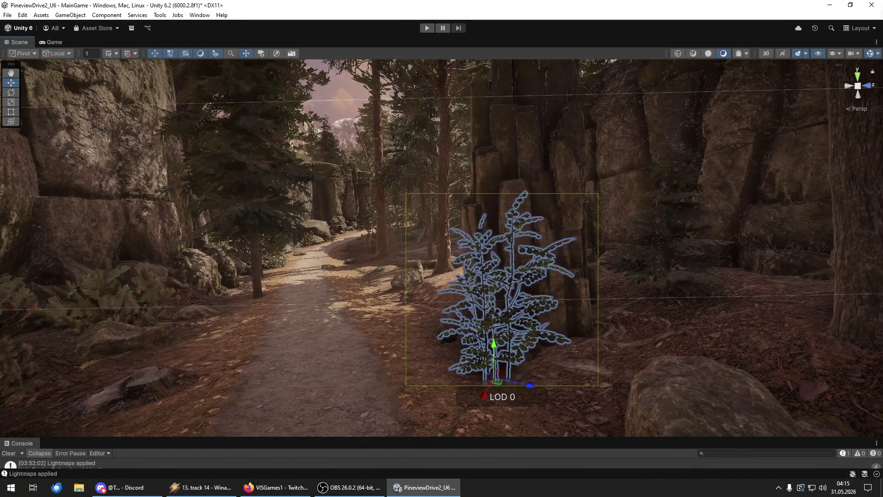
{"action": "key", "text": "Delete"}
Add a bush at the foot of the rocks, a berry bush and a pine bush beside the path.
{"action": "mouse_move", "coordinate": [799, 397]}
{"action": "left_mouse_down"}
{"action": "mouse_move", "coordinate": [634, 359]}
{"action": "mouse_move", "coordinate": [604, 396]}
{"action": "left_mouse_up"}
{"action": "mouse_move", "coordinate": [604, 364]}
{"action": "left_mouse_down"}
{"action": "mouse_move", "coordinate": [41, 374]}
{"action": "mouse_move", "coordinate": [40, 394]}
{"action": "mouse_move", "coordinate": [141, 359]}
{"action": "mouse_move", "coordinate": [493, 132]}
{"action": "left_mouse_up"}
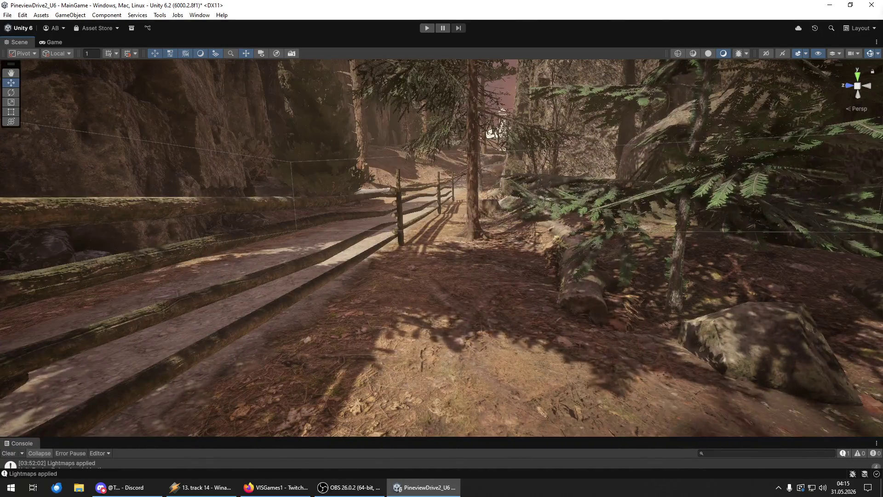
{"action": "mouse_move", "coordinate": [518, 436]}
{"action": "left_mouse_down"}
{"action": "mouse_move", "coordinate": [517, 380]}
{"action": "mouse_move", "coordinate": [412, 351]}
{"action": "left_mouse_up"}
{"action": "mouse_move", "coordinate": [410, 320]}
{"action": "left_mouse_down"}
{"action": "mouse_move", "coordinate": [421, 340]}
{"action": "mouse_move", "coordinate": [408, 321]}
{"action": "mouse_move", "coordinate": [426, 319]}
{"action": "mouse_move", "coordinate": [76, 341]}
{"action": "mouse_move", "coordinate": [438, 370]}
{"action": "left_mouse_up"}
{"action": "mouse_move", "coordinate": [882, 382]}
{"action": "left_mouse_down"}
{"action": "mouse_move", "coordinate": [578, 375]}
{"action": "mouse_move", "coordinate": [463, 354]}
{"action": "mouse_move", "coordinate": [484, 349]}
{"action": "left_mouse_up"}
{"action": "mouse_move", "coordinate": [483, 315]}
{"action": "left_mouse_down"}
{"action": "mouse_move", "coordinate": [365, 339]}
{"action": "mouse_move", "coordinate": [449, 331]}
{"action": "mouse_move", "coordinate": [400, 299]}
{"action": "mouse_move", "coordinate": [433, 294]}
{"action": "mouse_move", "coordinate": [402, 316]}
{"action": "left_mouse_up"}
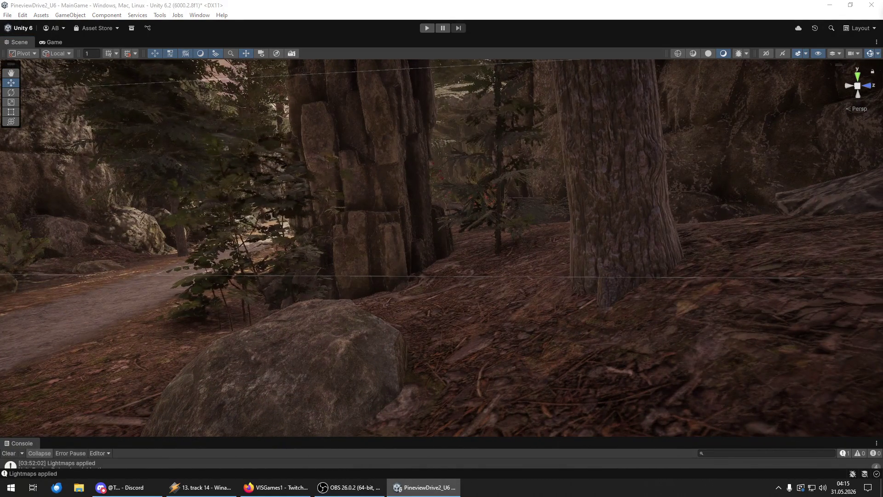
{"action": "left_click", "coordinate": [476, 377]}
{"action": "mouse_move", "coordinate": [467, 381]}
{"action": "left_mouse_down"}
{"action": "mouse_move", "coordinate": [445, 379]}
{"action": "mouse_move", "coordinate": [826, 367]}
{"action": "mouse_move", "coordinate": [10, 368]}
{"action": "mouse_move", "coordinate": [198, 341]}
{"action": "mouse_move", "coordinate": [334, 304]}
{"action": "mouse_move", "coordinate": [310, 329]}
{"action": "mouse_move", "coordinate": [221, 312]}
{"action": "mouse_move", "coordinate": [211, 355]}
{"action": "left_mouse_up"}
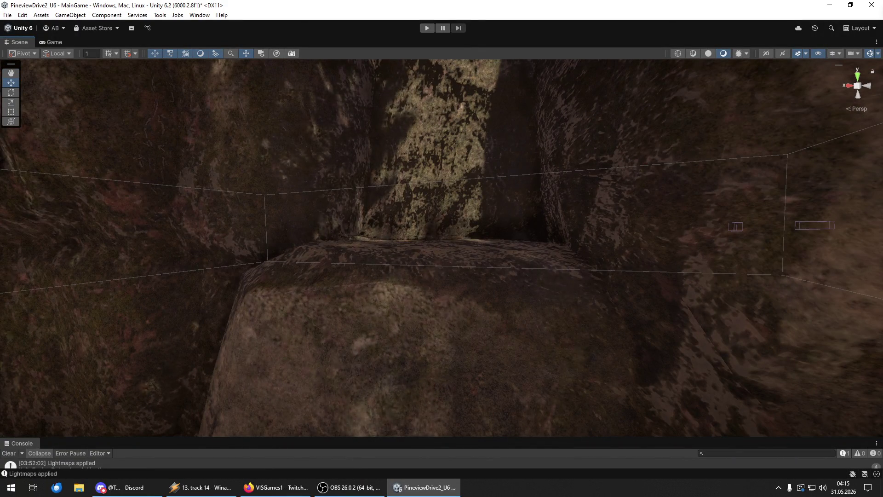
Perch a pine bush on the rock ledge high on the gorge cliff.
{"action": "mouse_move", "coordinate": [0, 257]}
{"action": "left_mouse_down"}
{"action": "mouse_move", "coordinate": [484, 262]}
{"action": "mouse_move", "coordinate": [476, 265]}
{"action": "mouse_move", "coordinate": [536, 272]}
{"action": "mouse_move", "coordinate": [672, 245]}
{"action": "mouse_move", "coordinate": [465, 245]}
{"action": "mouse_move", "coordinate": [455, 304]}
{"action": "mouse_move", "coordinate": [432, 193]}
{"action": "left_mouse_up"}
{"action": "key", "text": "y"}
{"action": "key", "text": "w"}
{"action": "scroll", "coordinate": [639, 212], "scroll_direction": "down", "scroll_amount": 5}
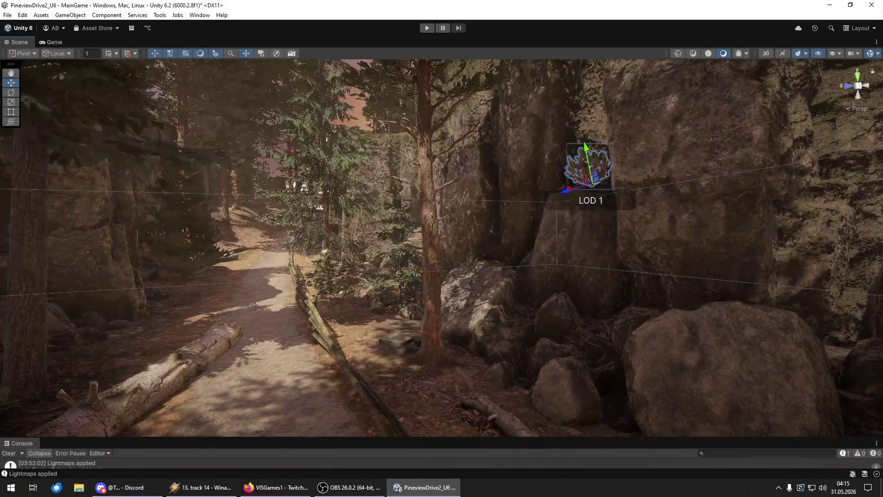
{"action": "left_click", "coordinate": [332, 285]}
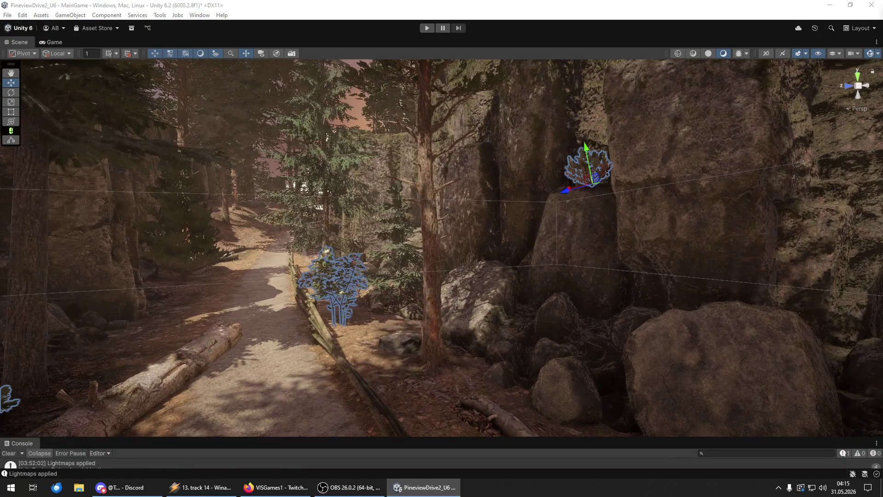
{"action": "key", "text": "ctrl+z"}
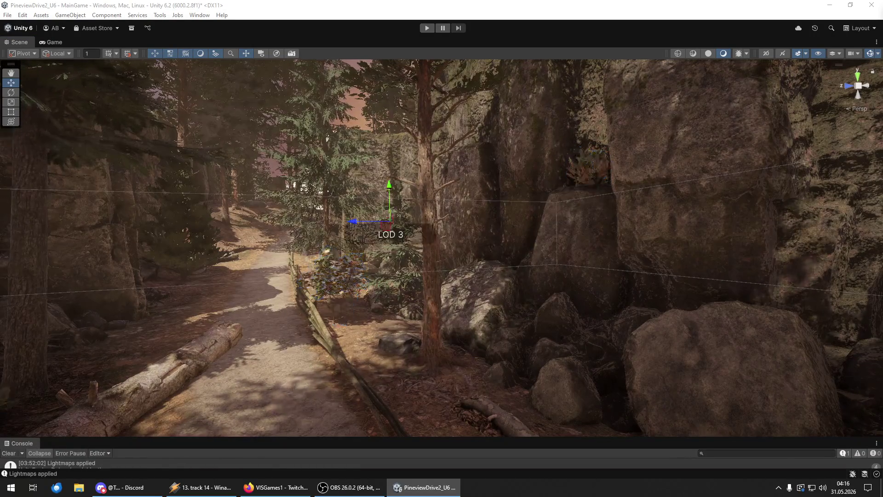
{"action": "key", "text": "w"}
{"action": "key", "text": "w"}
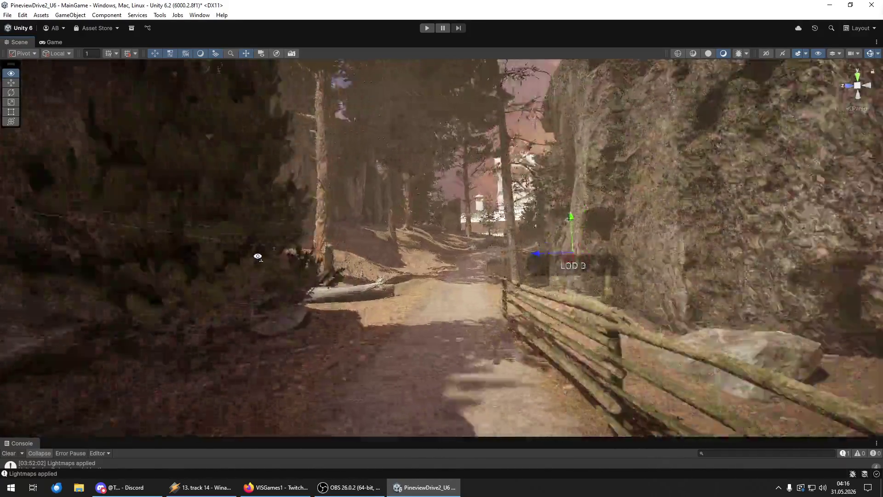
{"action": "key", "text": "w"}
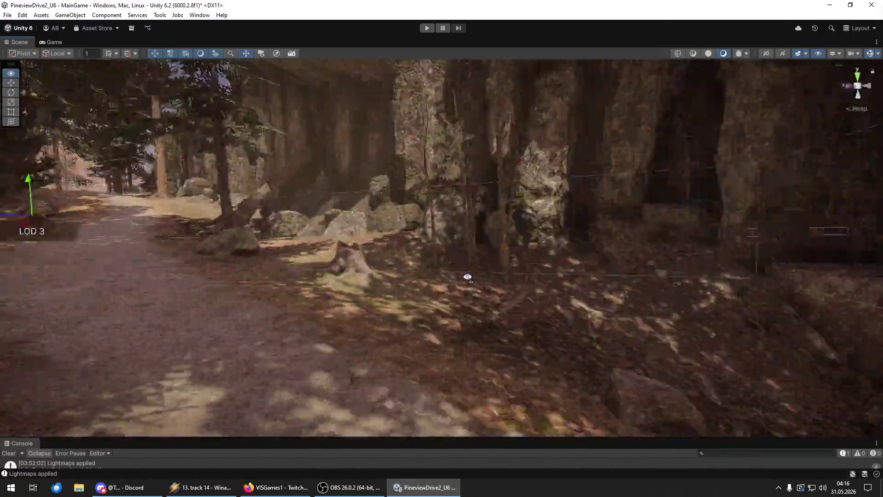
{"action": "key", "text": "w"}
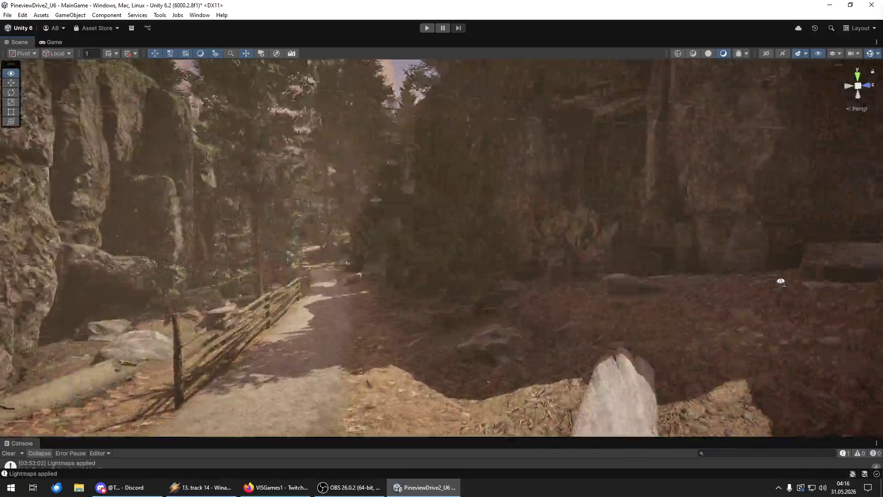
{"action": "key", "text": "w"}
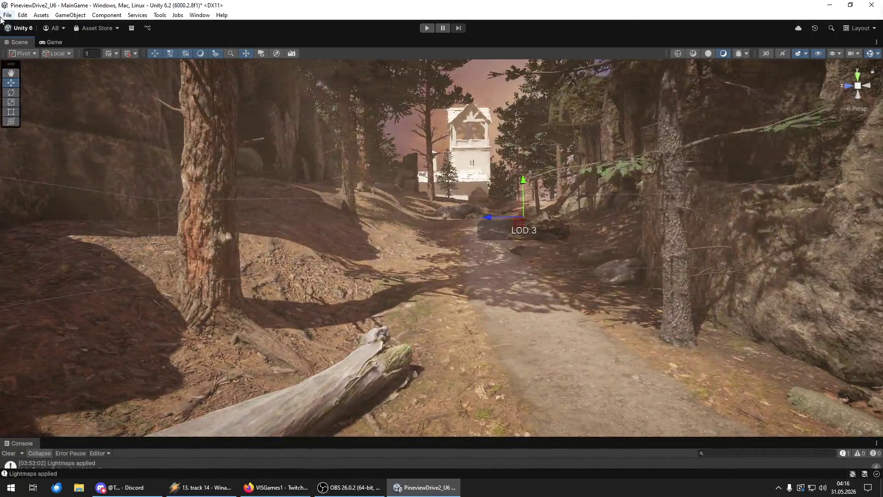
Save the current scene, then save the whole project, both from the File menu.
{"action": "left_click", "coordinate": [3, 16]}
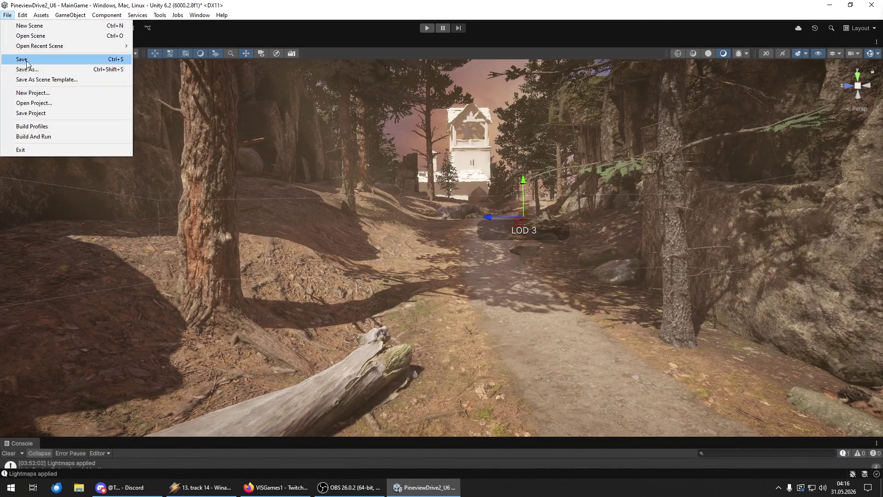
{"action": "left_click", "coordinate": [26, 61]}
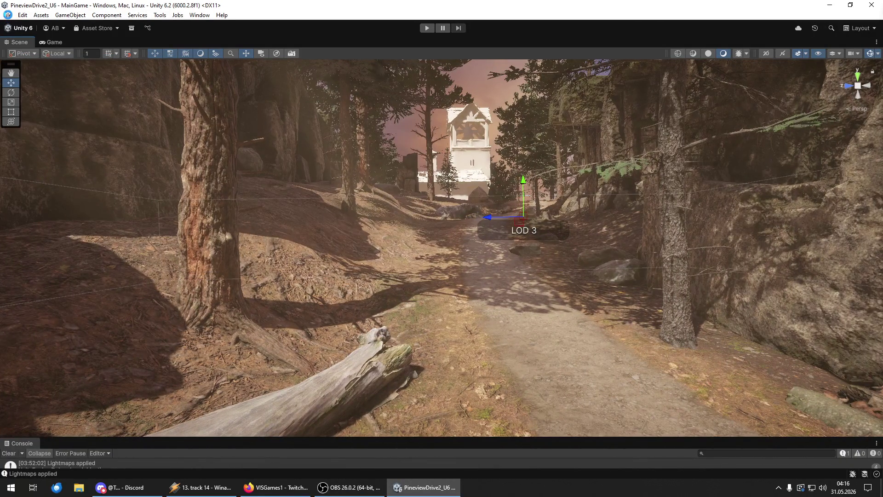
{"action": "left_click", "coordinate": [8, 15]}
{"action": "left_click", "coordinate": [43, 113]}
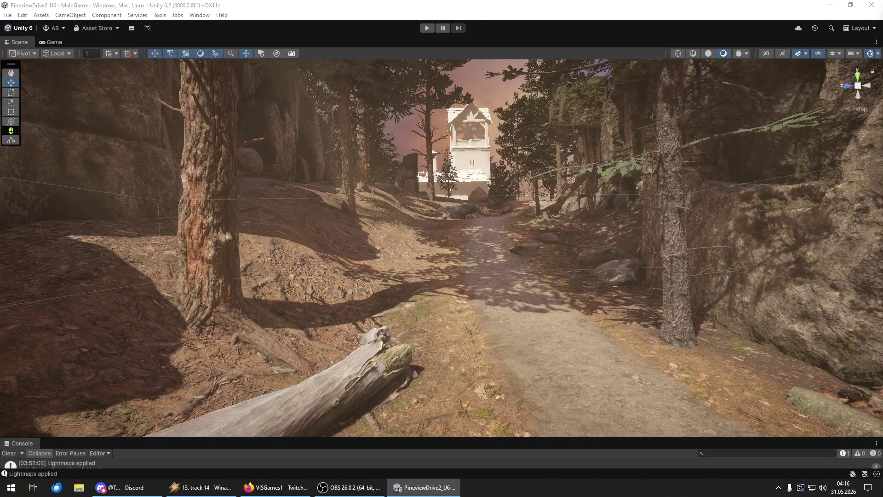
{"action": "key", "text": "w"}
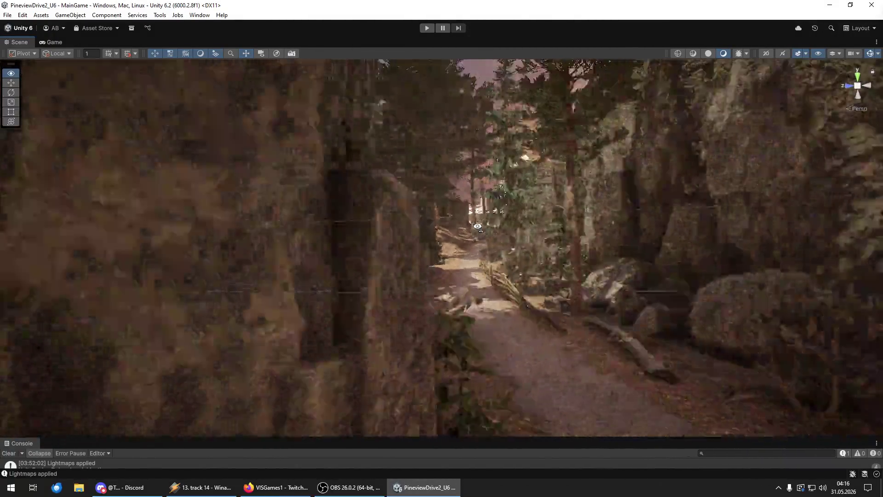
{"action": "mouse_move", "coordinate": [478, 226]}
{"action": "left_mouse_down"}
{"action": "mouse_move", "coordinate": [303, 235]}
{"action": "mouse_move", "coordinate": [519, 235]}
{"action": "mouse_move", "coordinate": [453, 236]}
{"action": "mouse_move", "coordinate": [407, 134]}
{"action": "mouse_move", "coordinate": [52, 196]}
{"action": "mouse_move", "coordinate": [876, 216]}
{"action": "mouse_move", "coordinate": [868, 244]}
{"action": "mouse_move", "coordinate": [879, 240]}
{"action": "mouse_move", "coordinate": [4, 234]}
{"action": "mouse_move", "coordinate": [14, 224]}
{"action": "left_mouse_up"}
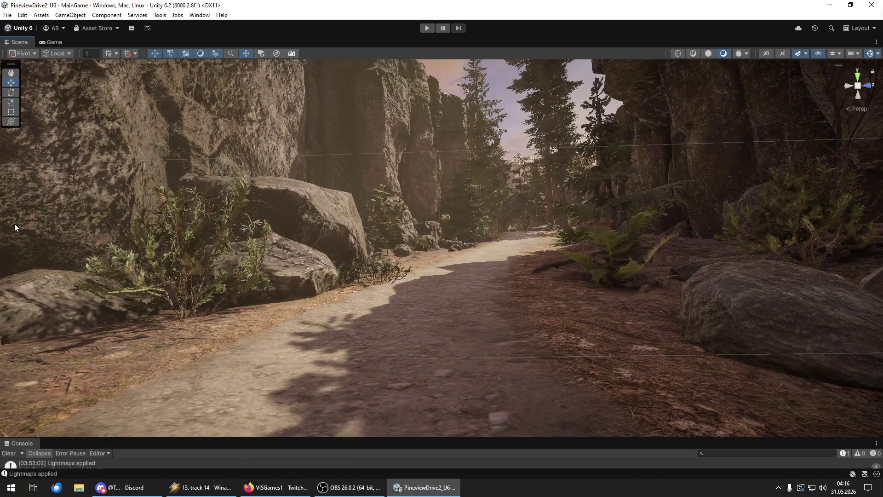
{"action": "mouse_move", "coordinate": [15, 257]}
{"action": "left_mouse_down"}
{"action": "mouse_move", "coordinate": [379, 205]}
{"action": "mouse_move", "coordinate": [483, 208]}
{"action": "mouse_move", "coordinate": [451, 199]}
{"action": "mouse_move", "coordinate": [281, 279]}
{"action": "mouse_move", "coordinate": [338, 223]}
{"action": "mouse_move", "coordinate": [557, 227]}
{"action": "mouse_move", "coordinate": [660, 287]}
{"action": "mouse_move", "coordinate": [684, 327]}
{"action": "mouse_move", "coordinate": [601, 254]}
{"action": "mouse_move", "coordinate": [630, 309]}
{"action": "mouse_move", "coordinate": [699, 316]}
{"action": "mouse_move", "coordinate": [723, 335]}
{"action": "mouse_move", "coordinate": [735, 332]}
{"action": "mouse_move", "coordinate": [724, 329]}
{"action": "left_mouse_up"}
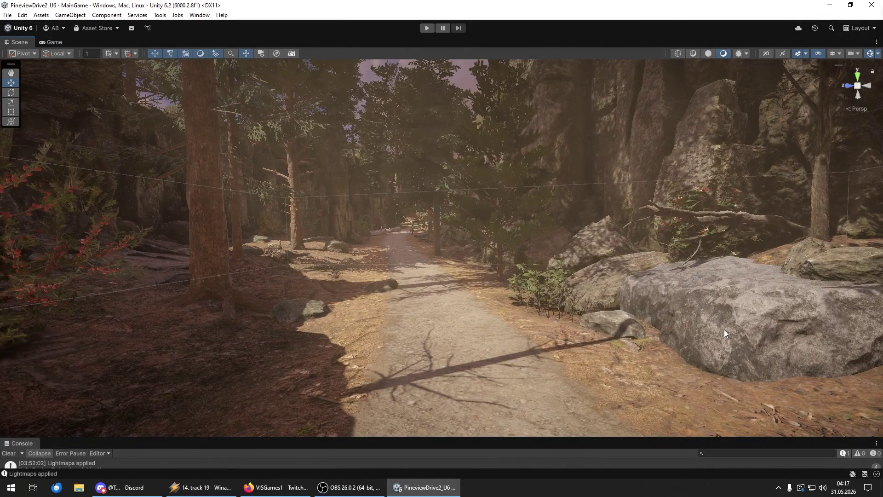
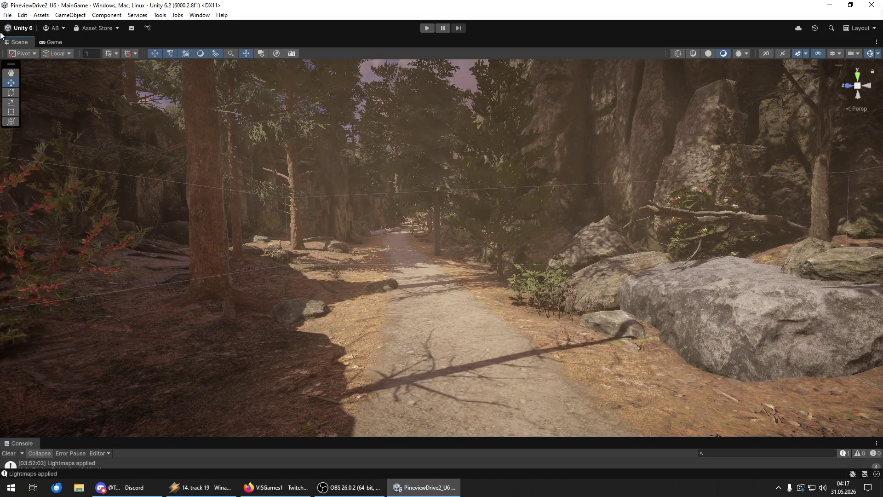
Save the project, then fly the Scene camera down the trail and select the fallen log.
{"action": "left_click", "coordinate": [7, 15]}
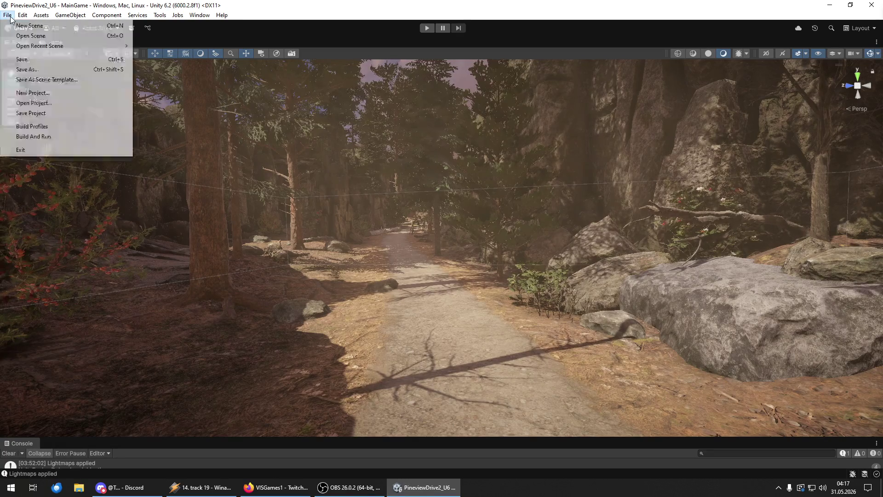
{"action": "left_click", "coordinate": [32, 113]}
{"action": "key", "text": "w"}
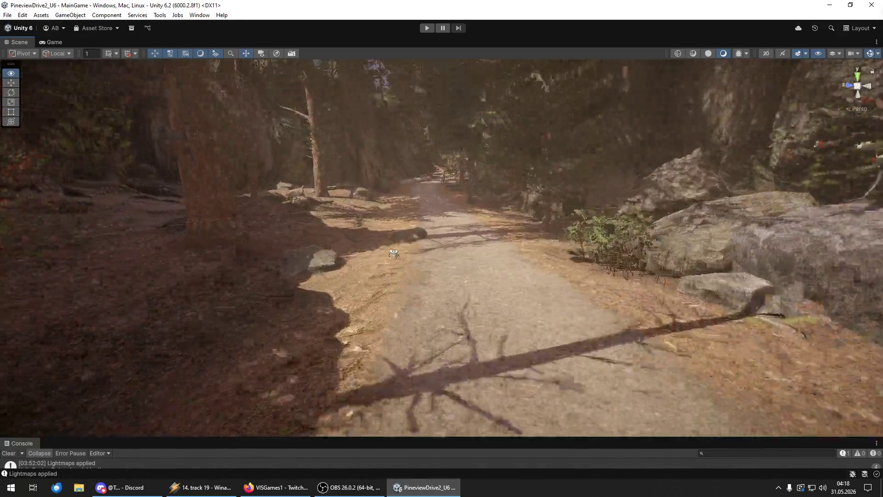
{"action": "key", "text": "w"}
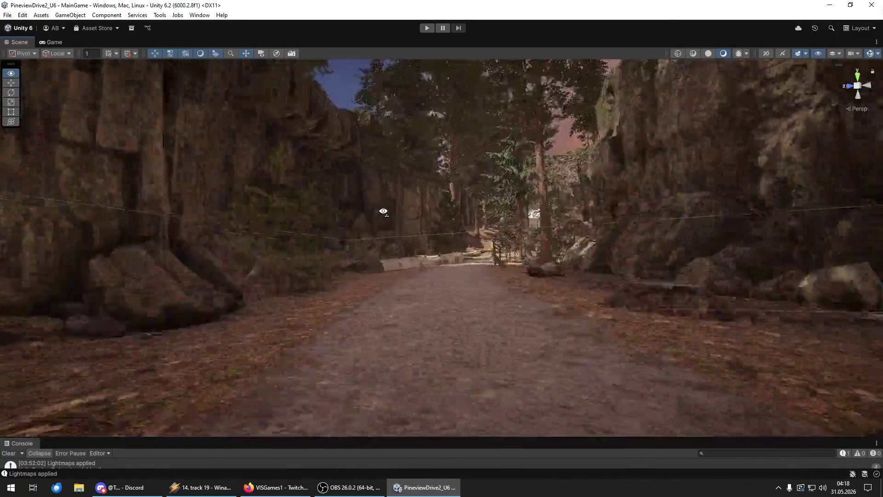
{"action": "key", "text": "w"}
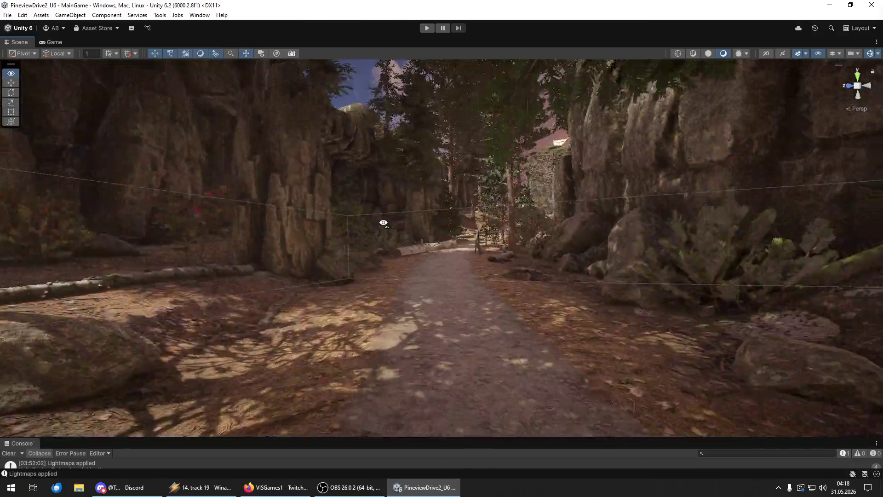
{"action": "key", "text": "w"}
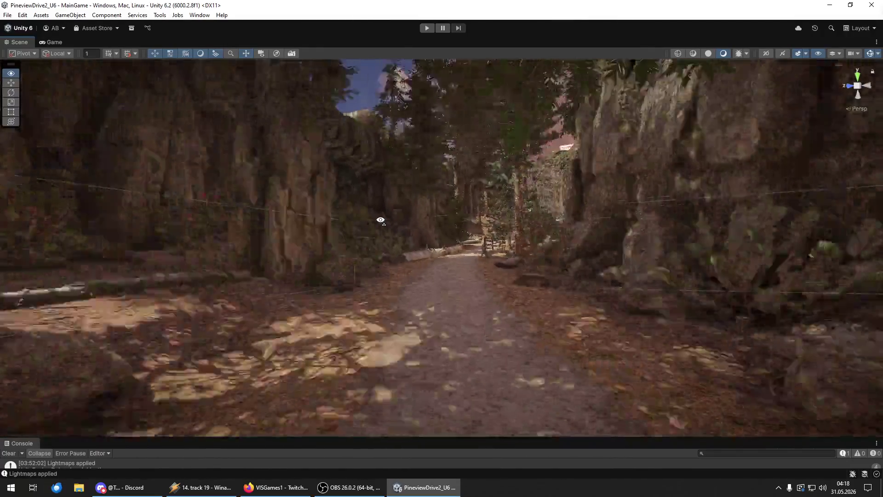
{"action": "key", "text": "w"}
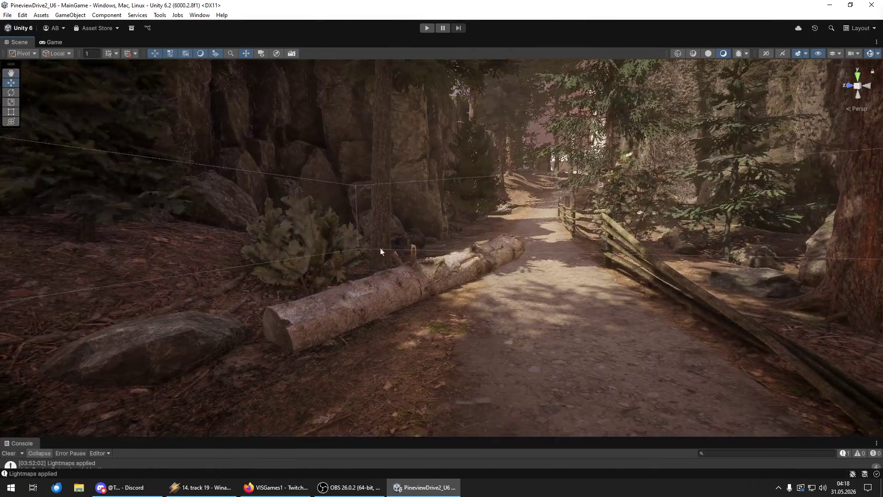
{"action": "left_click", "coordinate": [382, 287]}
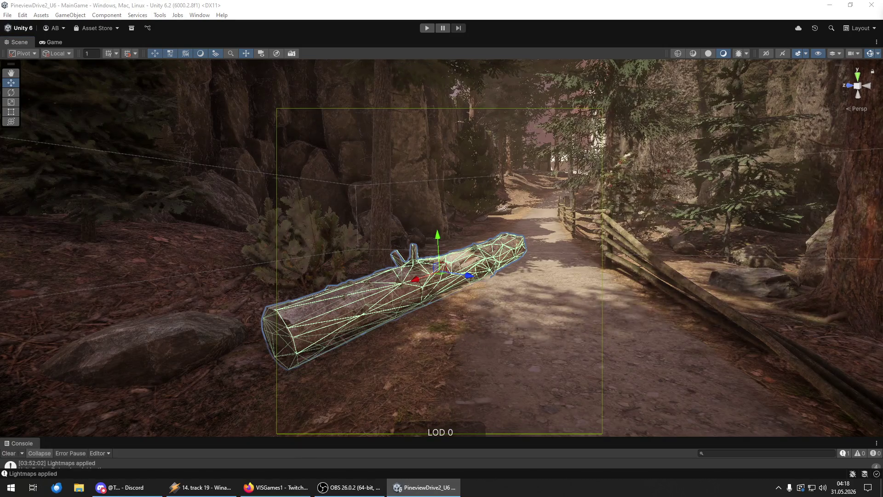
{"action": "left_click", "coordinate": [391, 299]}
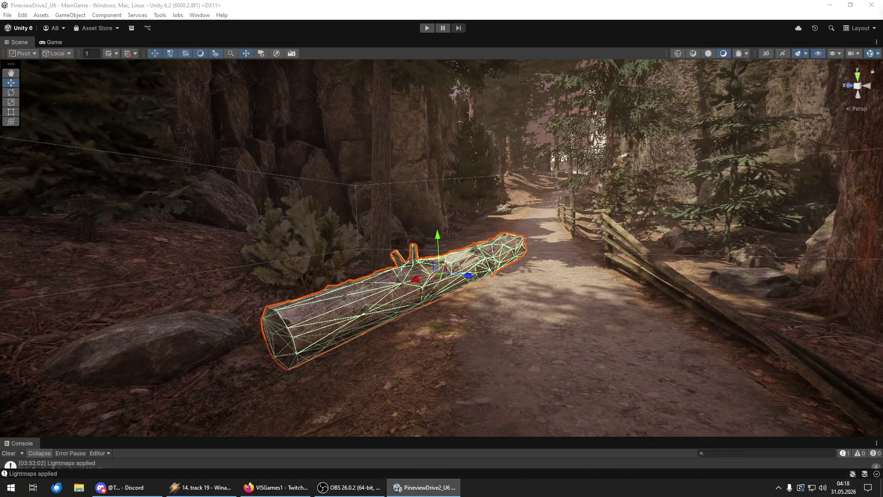
{"action": "left_click", "coordinate": [396, 299]}
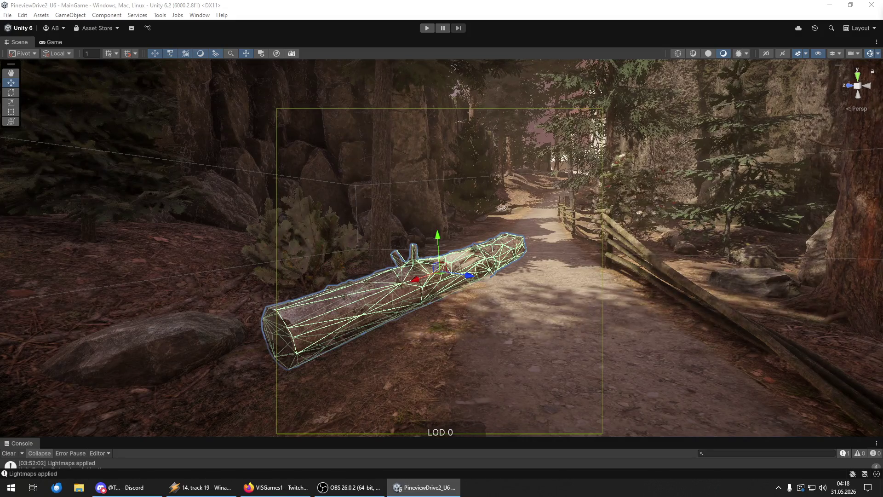
{"action": "left_click", "coordinate": [395, 299]}
{"action": "left_click", "coordinate": [396, 299]}
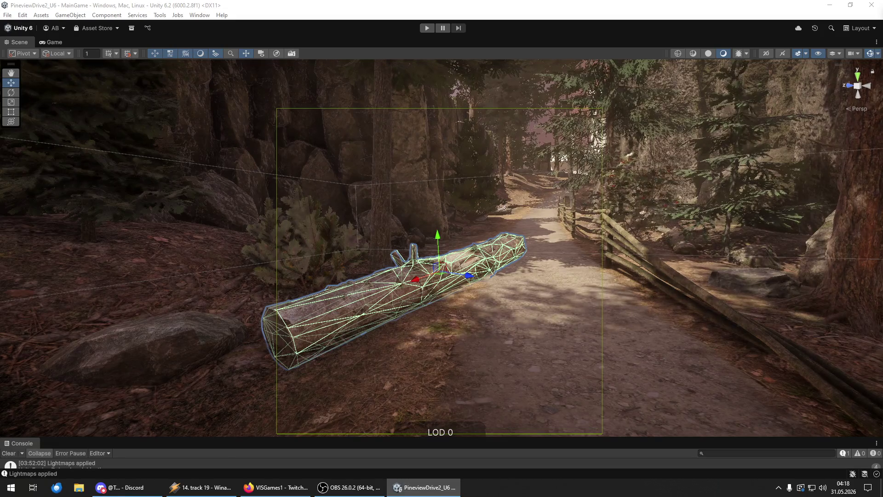
{"action": "left_click", "coordinate": [396, 299]}
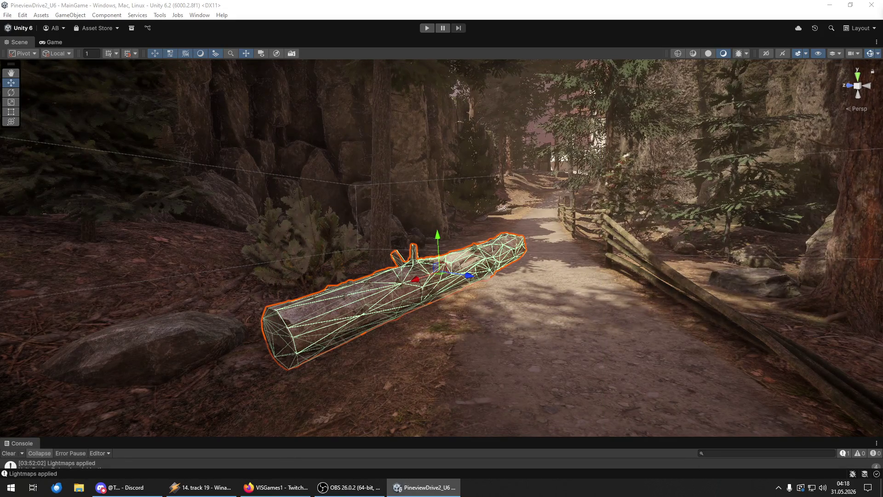
{"action": "key", "text": "shift+d"}
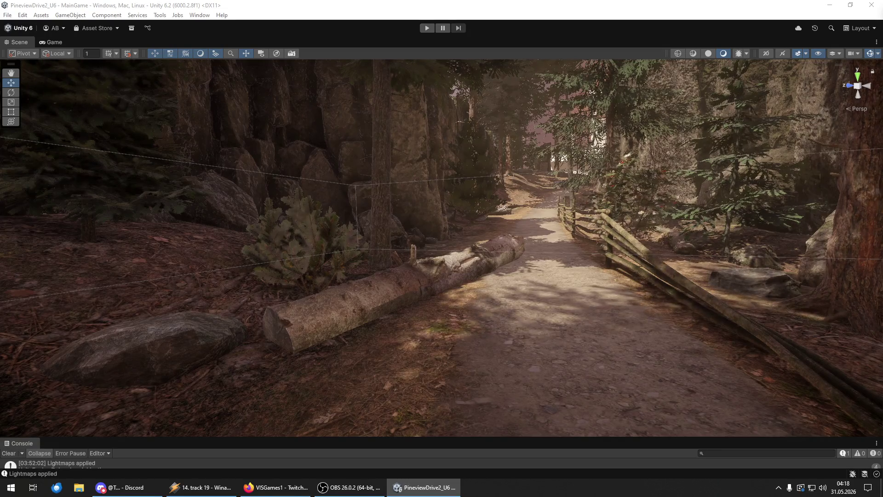
{"action": "left_click", "coordinate": [368, 299]}
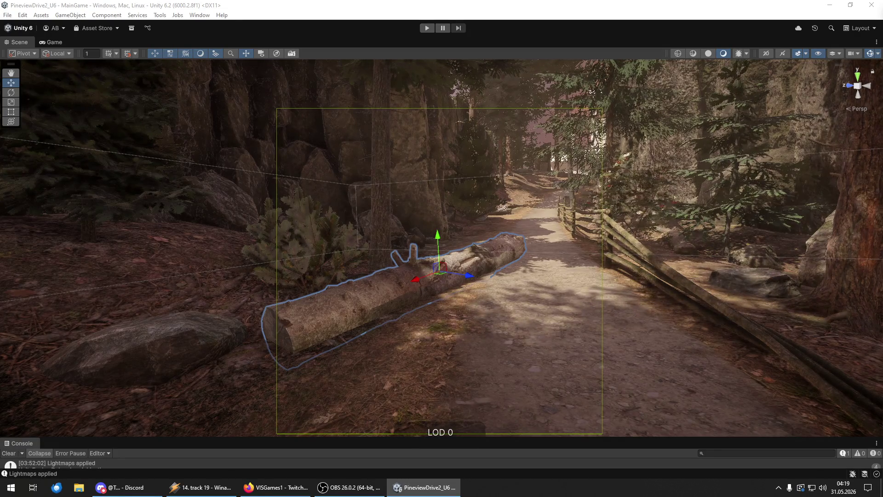
Reselect the fallen log, switching between its LOD group and child log mesh.
{"action": "key", "text": "Escape"}
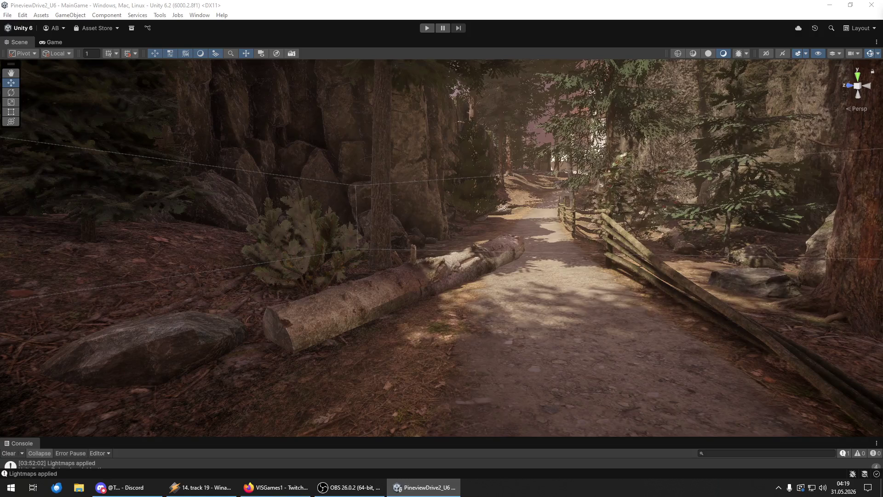
{"action": "left_click", "coordinate": [368, 299]}
{"action": "key", "text": "Escape"}
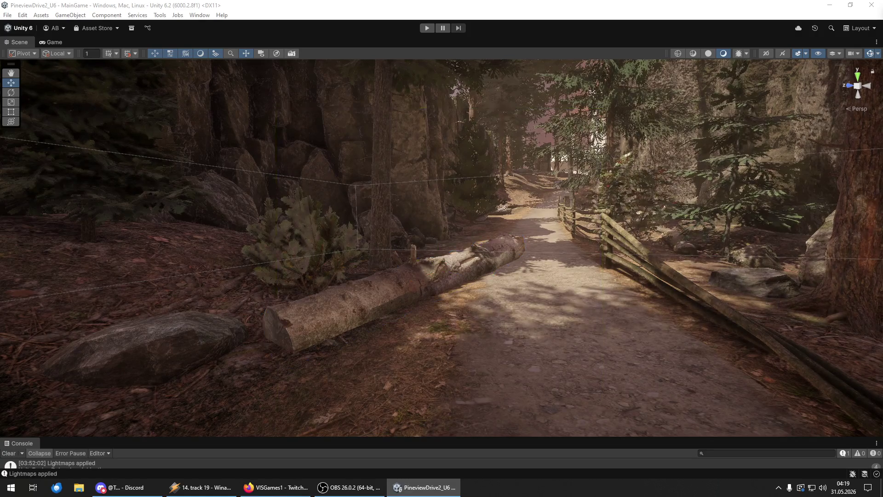
{"action": "left_click", "coordinate": [368, 298]}
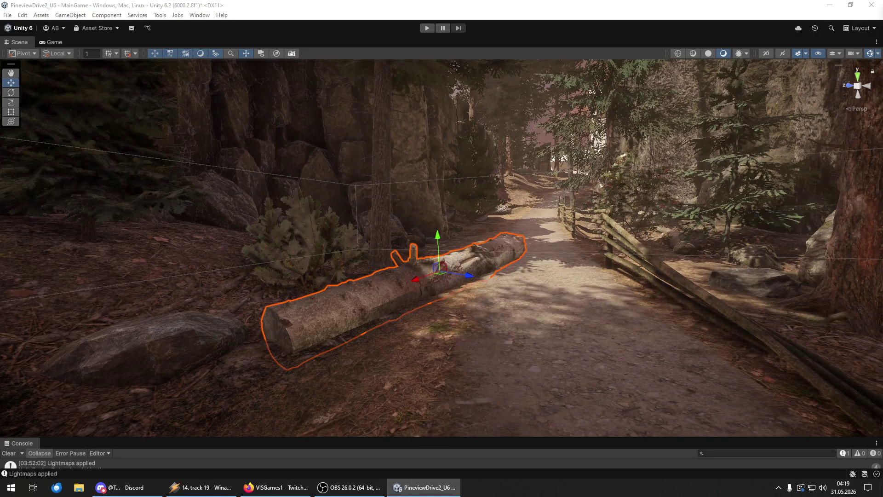
{"action": "left_click", "coordinate": [368, 299]}
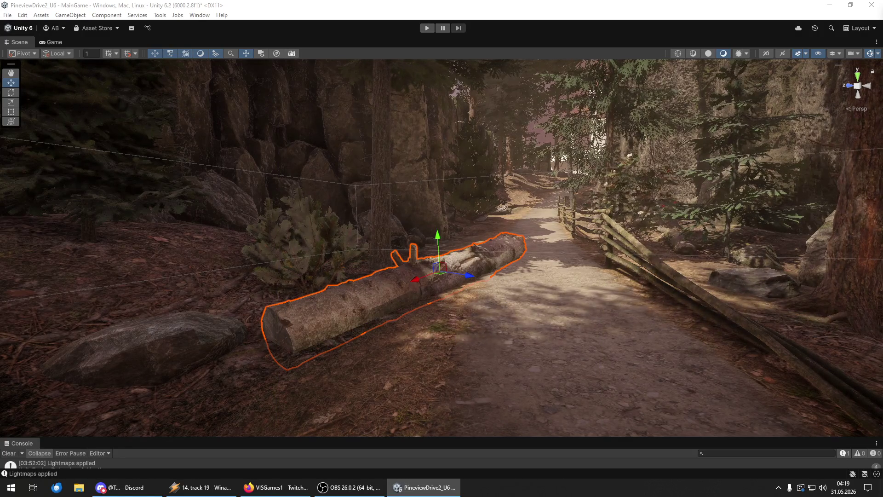
{"action": "key", "text": "ctrl+z"}
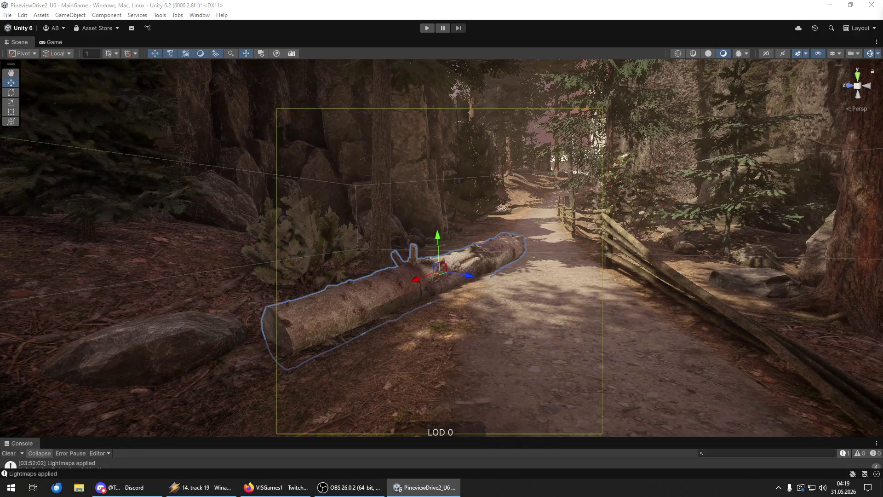
{"action": "key", "text": "ctrl+y"}
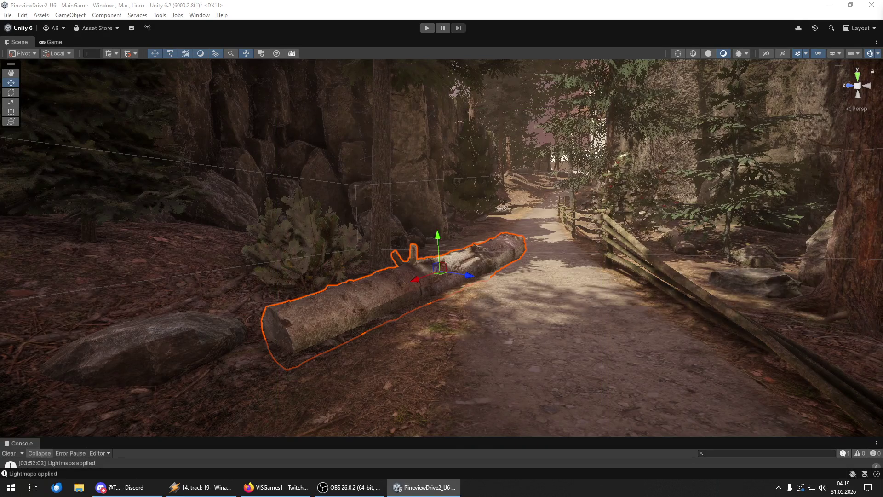
{"action": "key", "text": "ctrl+y"}
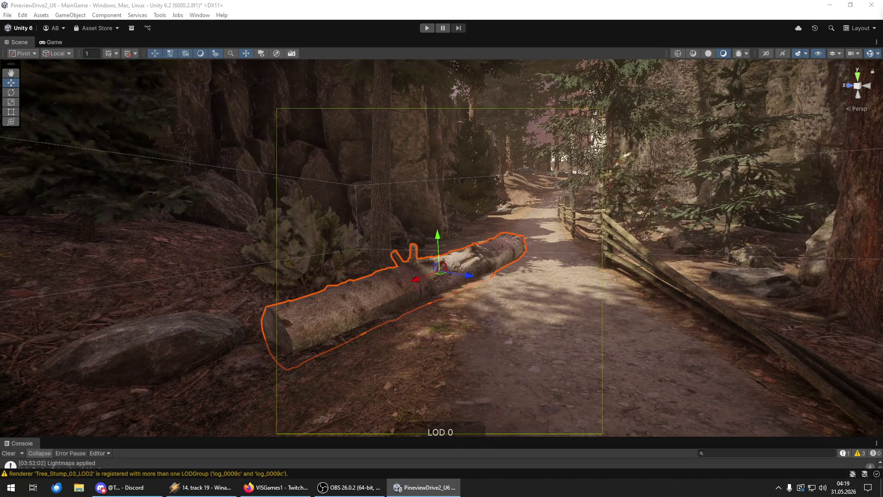
{"action": "key", "text": "ctrl+z"}
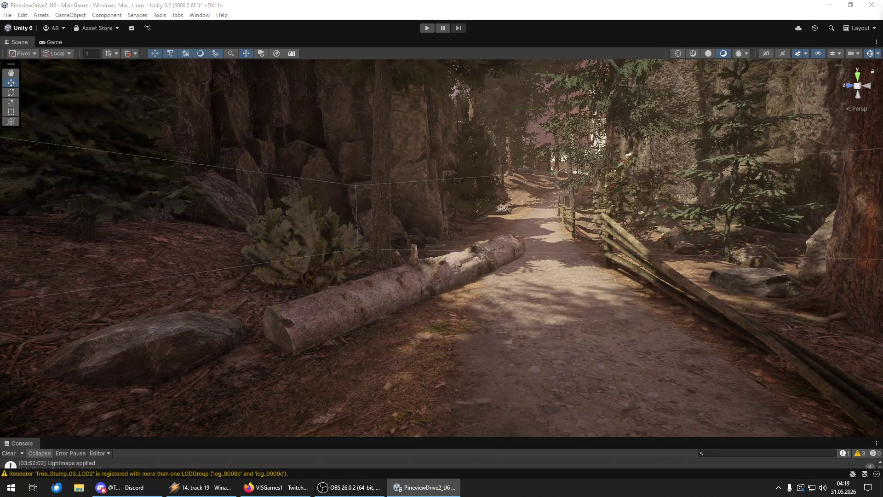
{"action": "key", "text": "ctrl+y"}
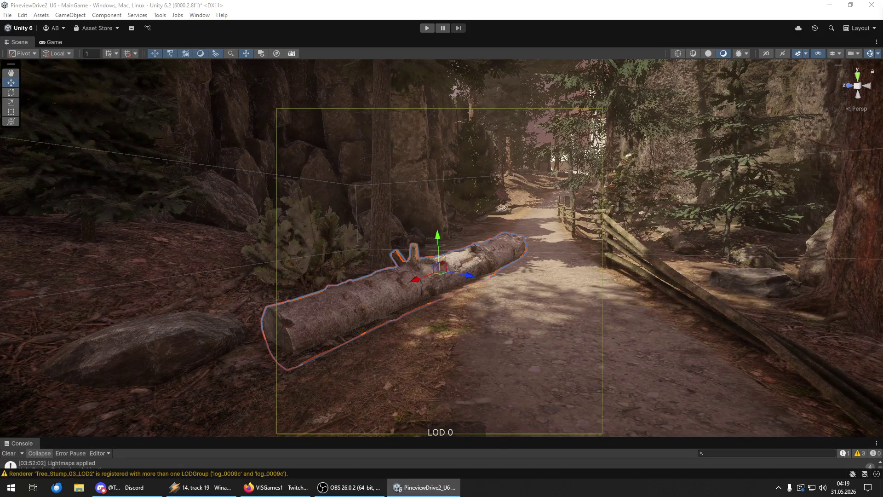
Make the log's LOD group static, apply it to the children, and select the log mesh.
{"action": "key", "text": "Return"}
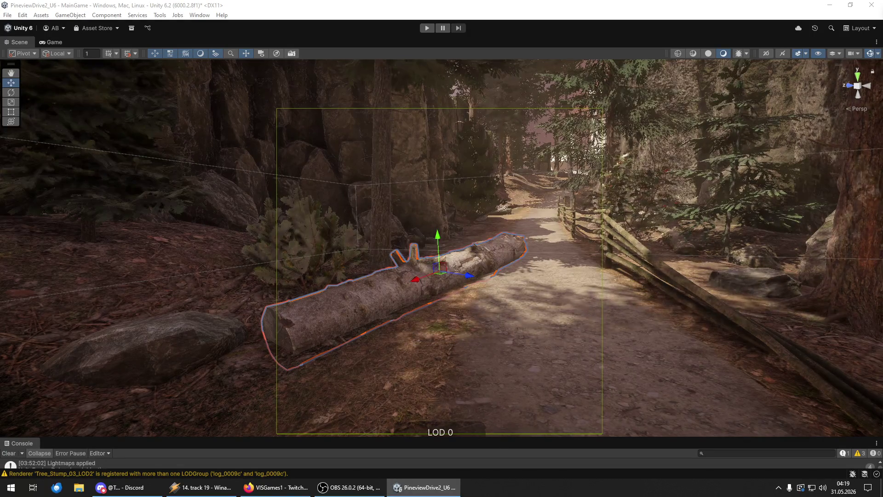
{"action": "key", "text": "Return"}
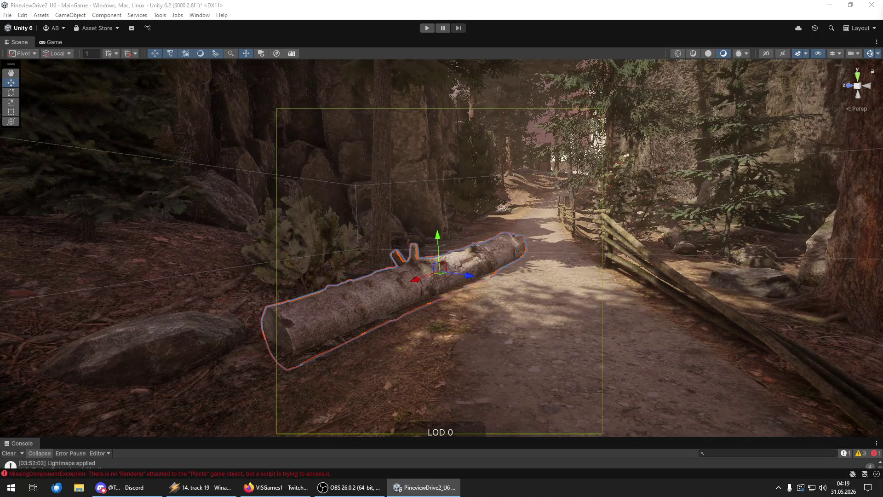
{"action": "left_click", "coordinate": [391, 304]}
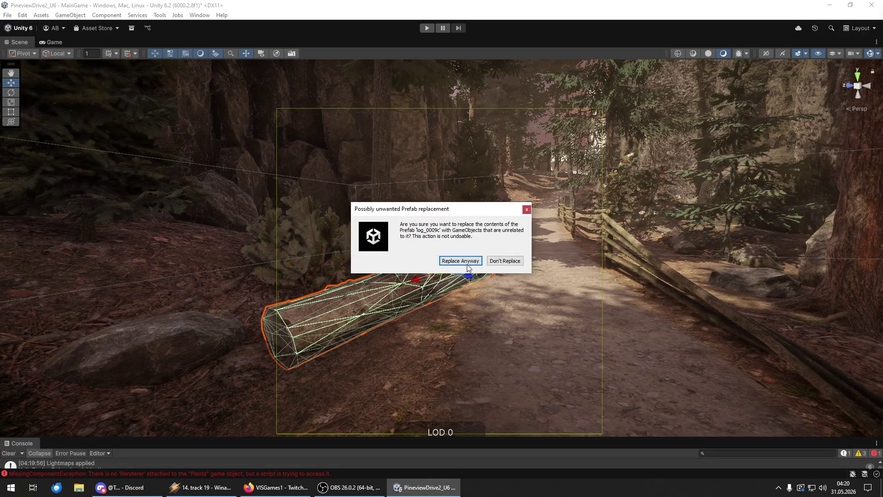
Replace the log_0009c prefab contents anyway, clear the Console, and enlarge the Console panel.
{"action": "left_click", "coordinate": [466, 261]}
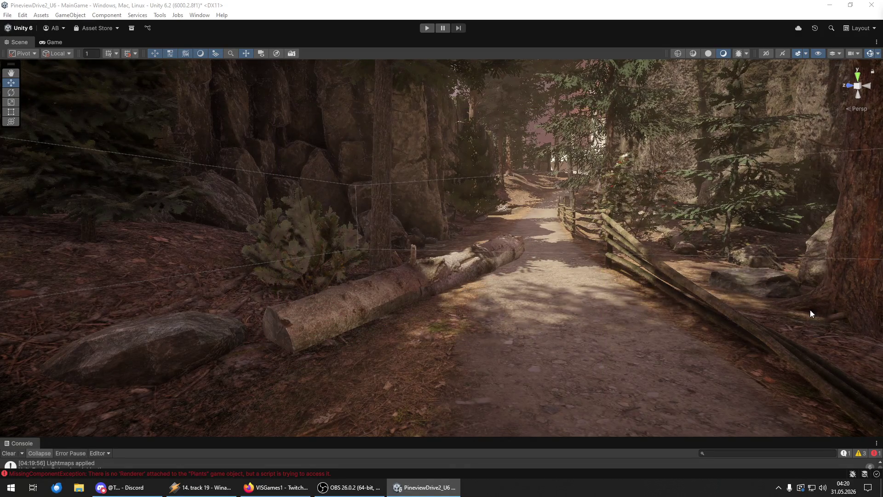
{"action": "left_click", "coordinate": [388, 299]}
{"action": "left_click", "coordinate": [9, 453]}
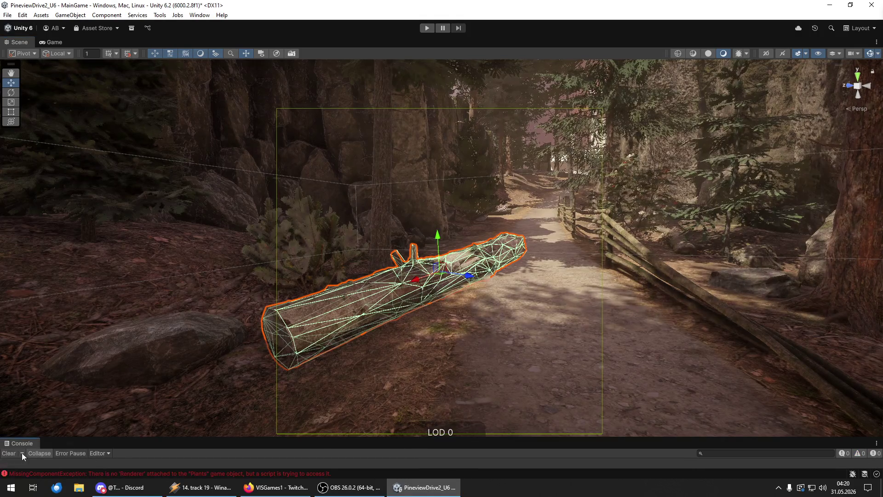
{"action": "left_click_drag", "start_coordinate": [152, 437], "coordinate": [151, 418]}
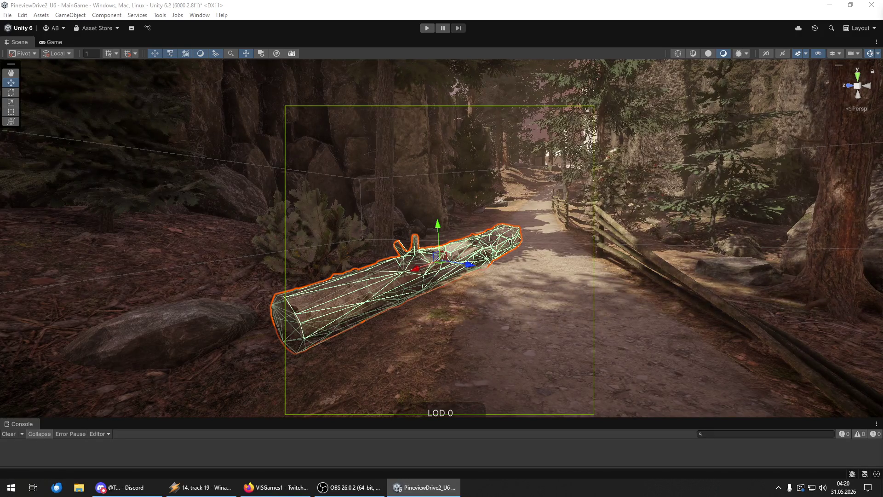
Orbit around the placed log, deselect it, and save the project.
{"action": "mouse_move", "coordinate": [690, 294]}
{"action": "left_mouse_down", "text": "alt"}
{"action": "mouse_move", "coordinate": [300, 301]}
{"action": "mouse_move", "coordinate": [456, 194]}
{"action": "mouse_move", "coordinate": [794, 223]}
{"action": "mouse_move", "coordinate": [19, 190]}
{"action": "mouse_move", "coordinate": [44, 173]}
{"action": "mouse_move", "coordinate": [8, 228]}
{"action": "left_mouse_up", "text": "alt"}
{"action": "left_click", "coordinate": [300, 297]}
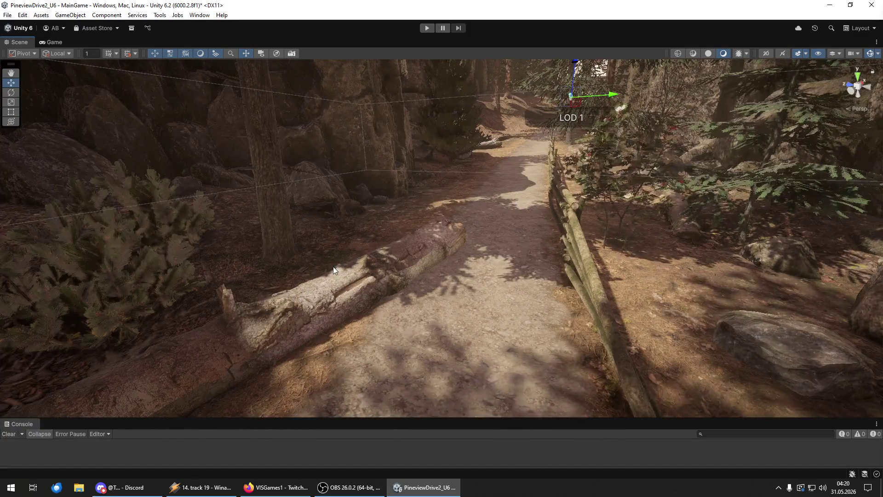
{"action": "left_click", "coordinate": [7, 14]}
{"action": "key", "text": "Down"}
{"action": "key", "text": "Down"}
{"action": "key", "text": "Down"}
{"action": "key", "text": "Return"}
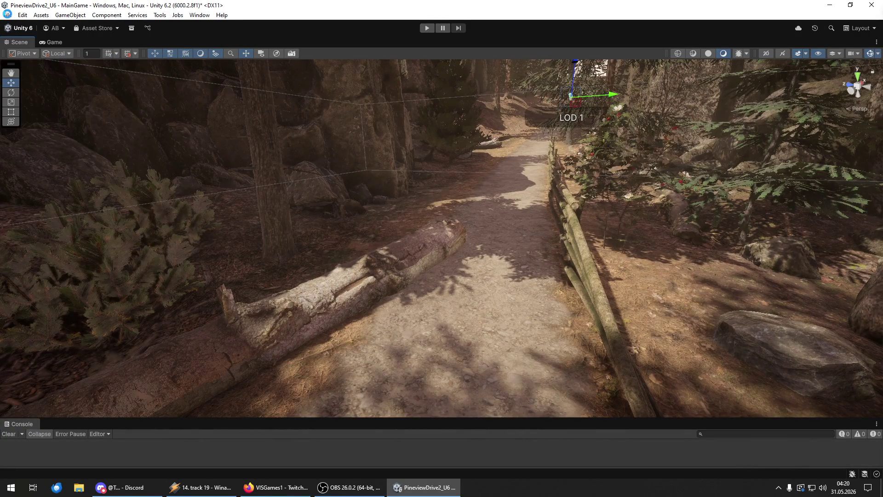
{"action": "left_click", "coordinate": [7, 15]}
{"action": "left_click", "coordinate": [19, 113]}
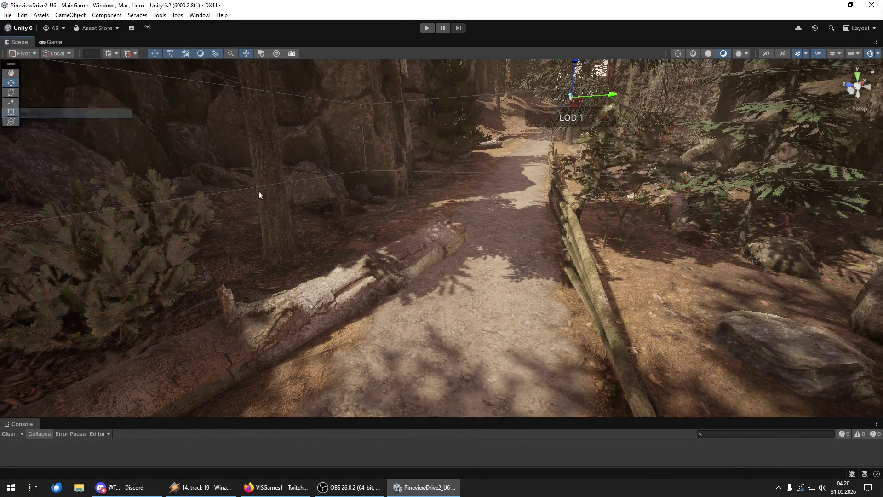
Select the other fallen log beside the path and frame it in the Scene view.
{"action": "left_click", "coordinate": [443, 233]}
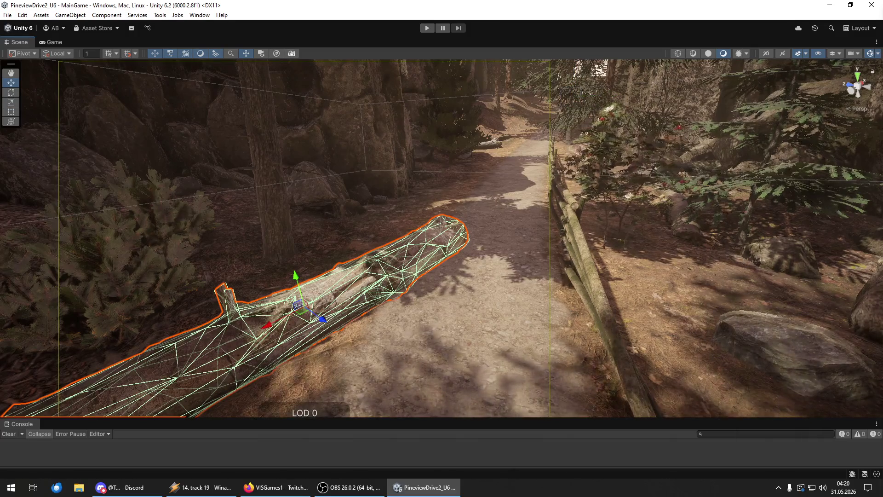
{"action": "left_click_drag", "start_coordinate": [749, 207], "coordinate": [599, 171]}
{"action": "key", "text": "f"}
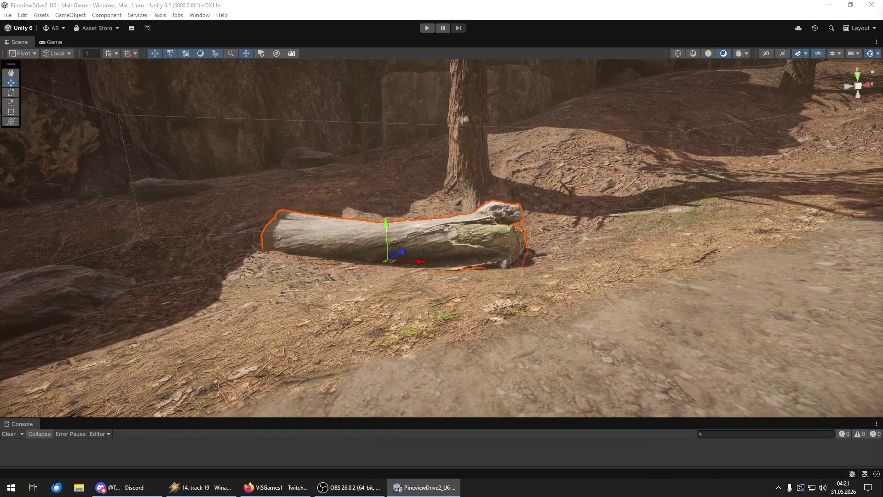
Fly to the forked fallen log under the pine and select its mesh, not its LOD group.
{"action": "key", "text": "shift+d"}
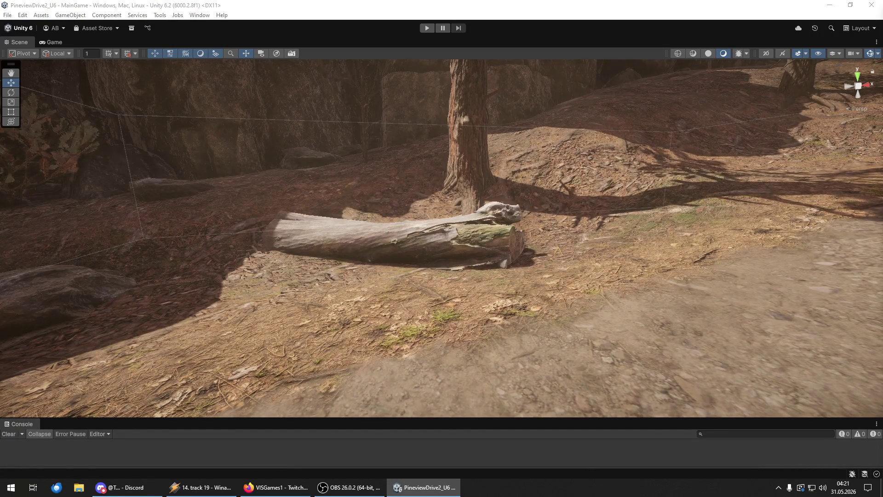
{"action": "mouse_move", "coordinate": [536, 356]}
{"action": "left_mouse_down"}
{"action": "mouse_move", "coordinate": [679, 277]}
{"action": "mouse_move", "coordinate": [738, 288]}
{"action": "mouse_move", "coordinate": [627, 335]}
{"action": "mouse_move", "coordinate": [517, 282]}
{"action": "mouse_move", "coordinate": [508, 261]}
{"action": "left_mouse_up"}
{"action": "left_click", "coordinate": [508, 261]}
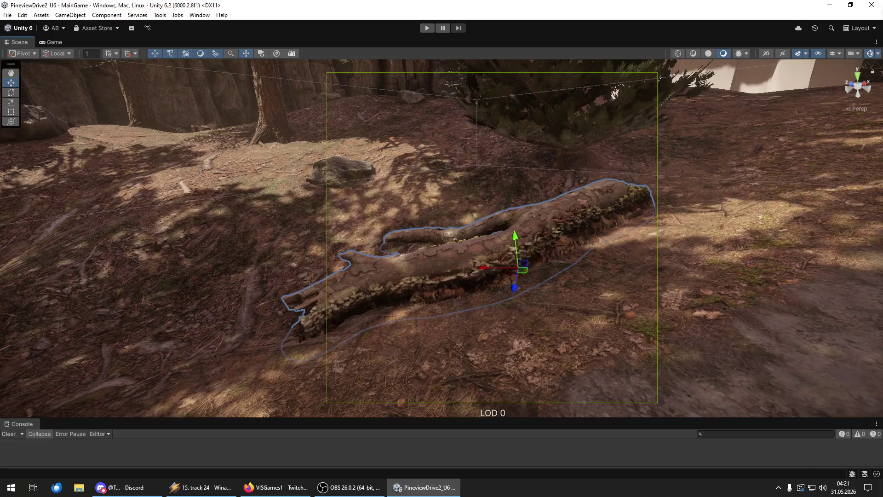
{"action": "left_click", "coordinate": [509, 261]}
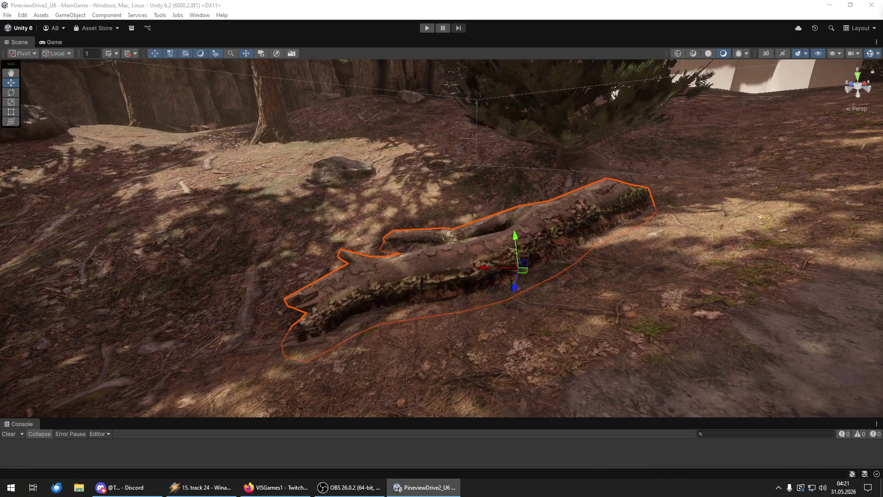
{"action": "left_click", "coordinate": [7, 14]}
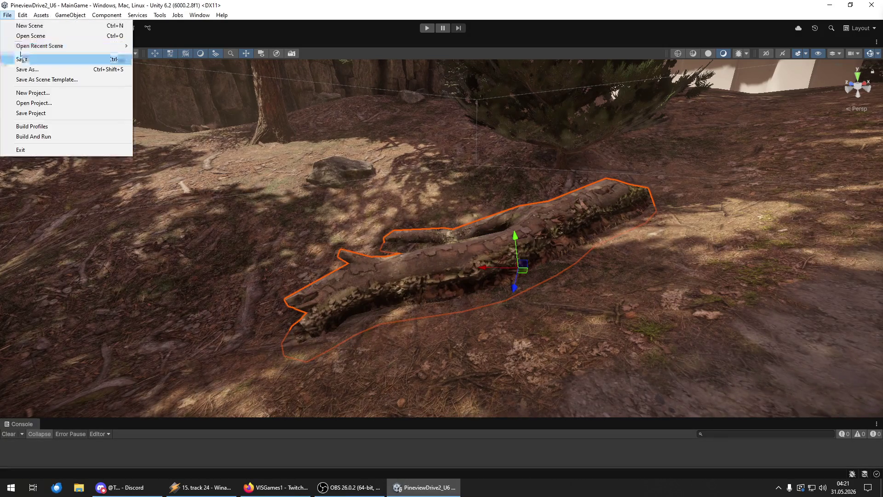
Save the project, then turn the view from the log toward the path and house.
{"action": "left_click", "coordinate": [8, 15]}
{"action": "left_click", "coordinate": [7, 15]}
{"action": "left_click", "coordinate": [72, 114]}
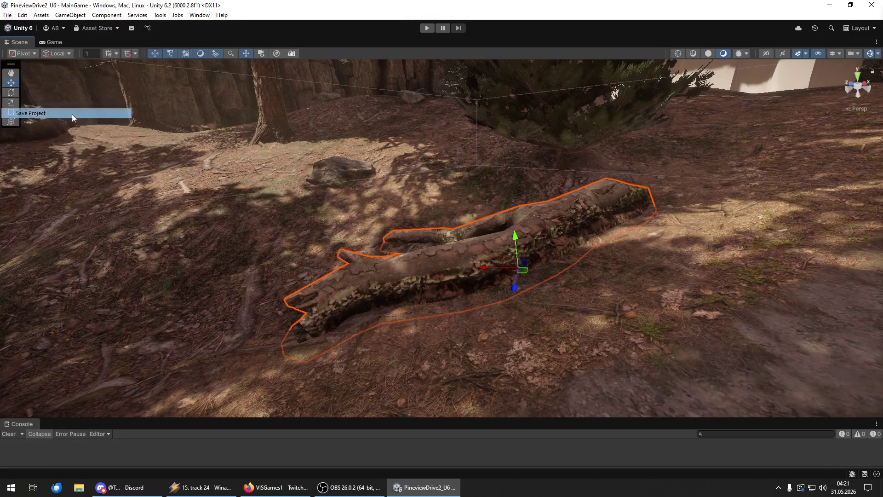
{"action": "left_click_drag", "start_coordinate": [482, 193], "coordinate": [548, 192]}
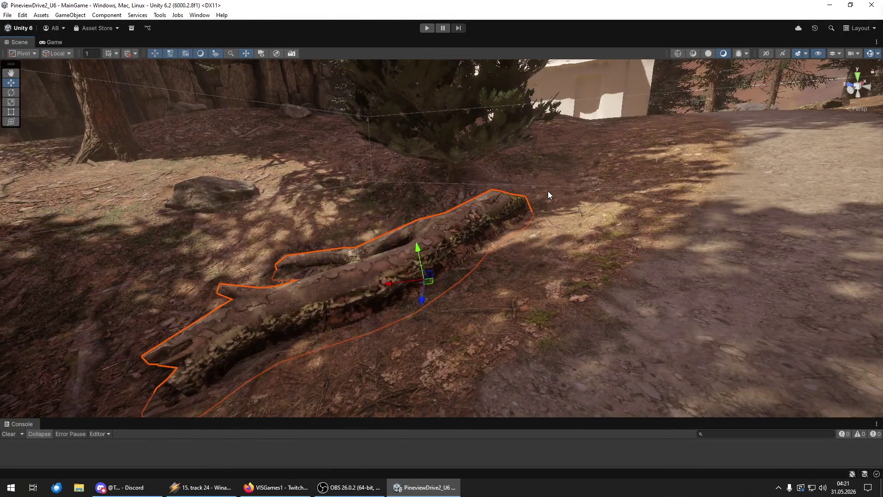
{"action": "mouse_move", "coordinate": [561, 258]}
{"action": "left_mouse_down"}
{"action": "mouse_move", "coordinate": [509, 213]}
{"action": "mouse_move", "coordinate": [38, 219]}
{"action": "mouse_move", "coordinate": [43, 233]}
{"action": "mouse_move", "coordinate": [65, 226]}
{"action": "mouse_move", "coordinate": [73, 211]}
{"action": "mouse_move", "coordinate": [37, 231]}
{"action": "mouse_move", "coordinate": [7, 223]}
{"action": "mouse_move", "coordinate": [850, 212]}
{"action": "mouse_move", "coordinate": [824, 200]}
{"action": "mouse_move", "coordinate": [872, 194]}
{"action": "mouse_move", "coordinate": [7, 191]}
{"action": "mouse_move", "coordinate": [30, 188]}
{"action": "mouse_move", "coordinate": [23, 191]}
{"action": "mouse_move", "coordinate": [34, 199]}
{"action": "left_mouse_up"}
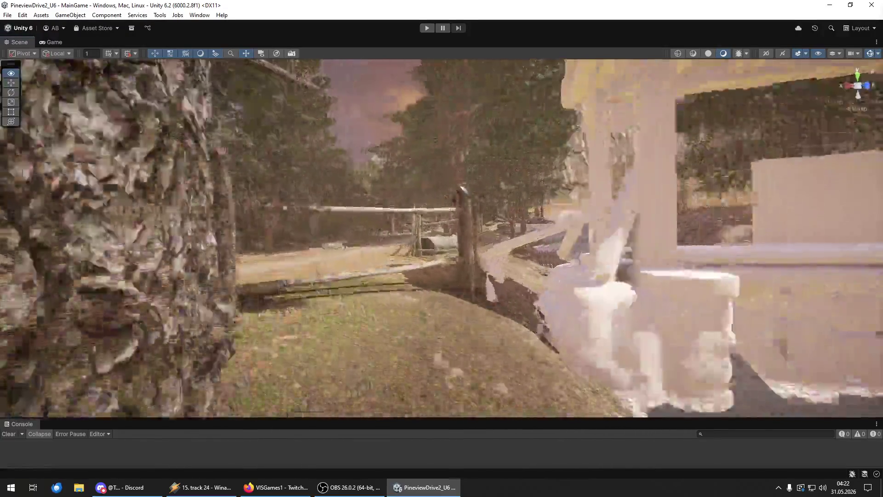
Fly down the forest path to the large mossy boulders beside the trail.
{"action": "mouse_move", "coordinate": [34, 199]}
{"action": "left_mouse_down"}
{"action": "mouse_move", "coordinate": [800, 210]}
{"action": "mouse_move", "coordinate": [207, 217]}
{"action": "mouse_move", "coordinate": [573, 192]}
{"action": "mouse_move", "coordinate": [506, 221]}
{"action": "mouse_move", "coordinate": [316, 222]}
{"action": "mouse_move", "coordinate": [544, 205]}
{"action": "mouse_move", "coordinate": [534, 208]}
{"action": "mouse_move", "coordinate": [544, 229]}
{"action": "mouse_move", "coordinate": [545, 219]}
{"action": "mouse_move", "coordinate": [517, 226]}
{"action": "left_mouse_up"}
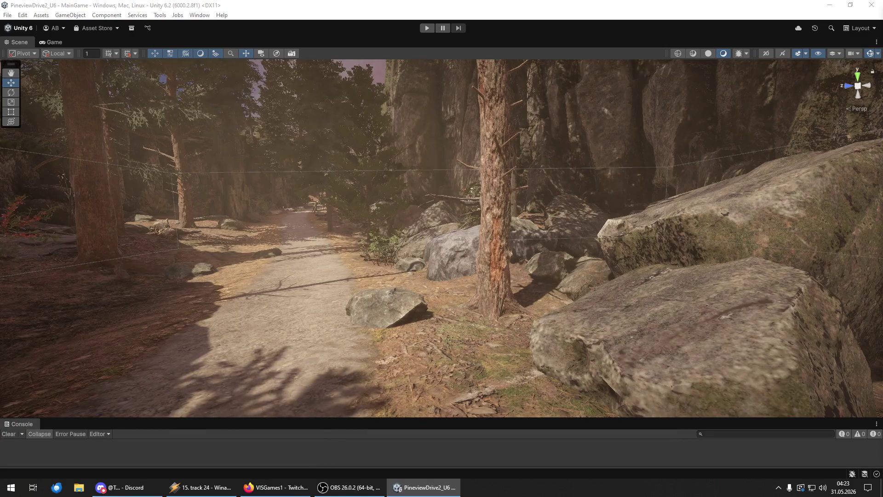
{"action": "key", "text": "w"}
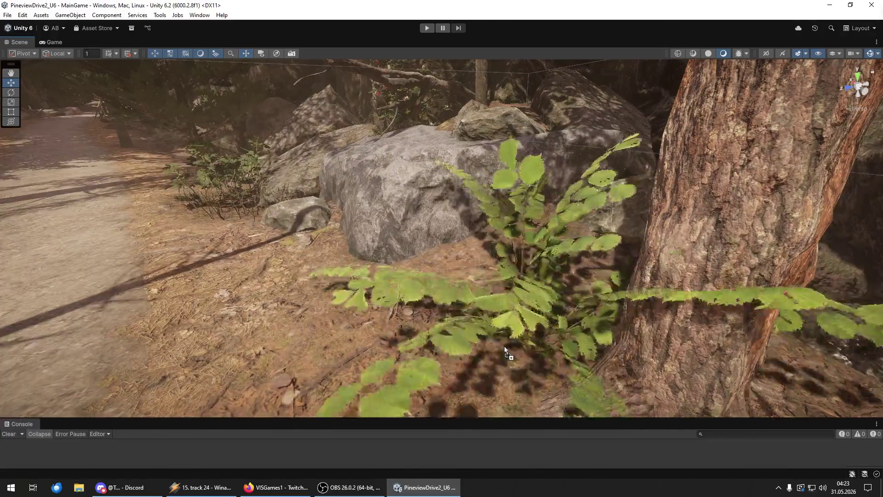
Place a fern beside the rocks and rotate it to face a new direction.
{"action": "mouse_move", "coordinate": [504, 346]}
{"action": "left_mouse_down"}
{"action": "mouse_move", "coordinate": [458, 343]}
{"action": "mouse_move", "coordinate": [435, 303]}
{"action": "left_mouse_up"}
{"action": "key", "text": "y"}
{"action": "key", "text": "w"}
{"action": "key", "text": "s"}
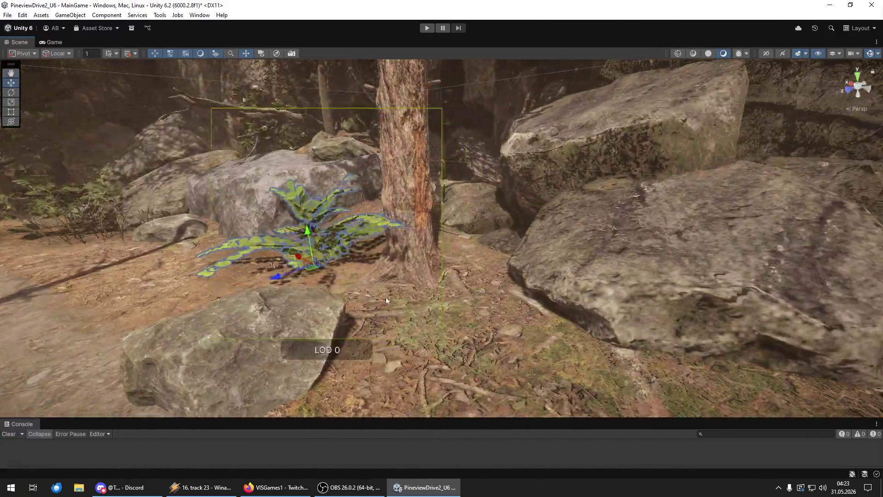
{"action": "key", "text": "e"}
{"action": "mouse_move", "coordinate": [321, 277]}
{"action": "left_mouse_down"}
{"action": "mouse_move", "coordinate": [290, 282]}
{"action": "mouse_move", "coordinate": [351, 274]}
{"action": "left_mouse_up"}
Place a flowering plant next to the rocks and move it farther back and left.
{"action": "left_click_drag", "start_coordinate": [467, 332], "coordinate": [459, 329]}
{"action": "key", "text": "w"}
{"action": "key", "text": "y"}
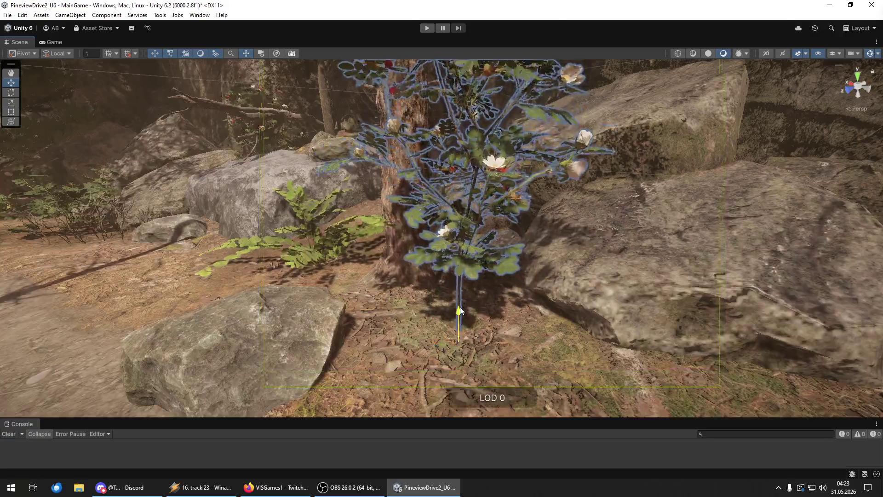
{"action": "key", "text": "f"}
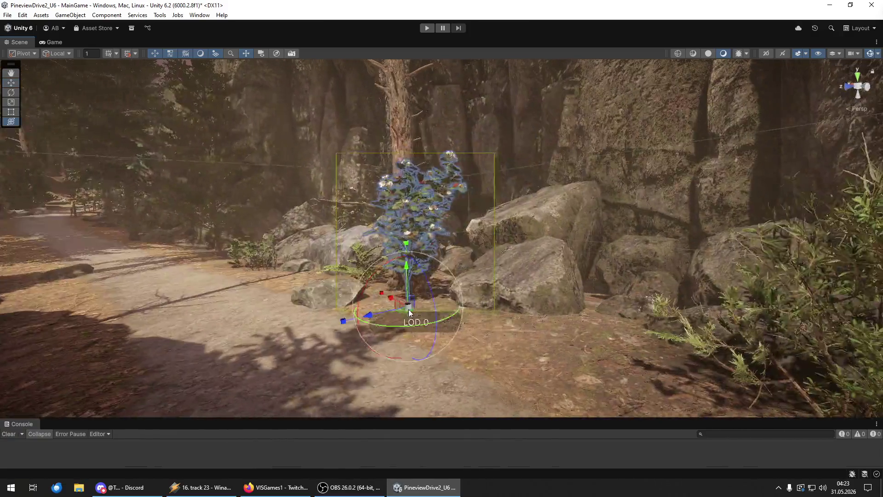
{"action": "mouse_move", "coordinate": [409, 310]}
{"action": "left_mouse_down"}
{"action": "mouse_move", "coordinate": [386, 310]}
{"action": "mouse_move", "coordinate": [489, 301]}
{"action": "mouse_move", "coordinate": [432, 299]}
{"action": "left_mouse_up"}
{"action": "key", "text": "w"}
{"action": "left_click", "coordinate": [399, 308]}
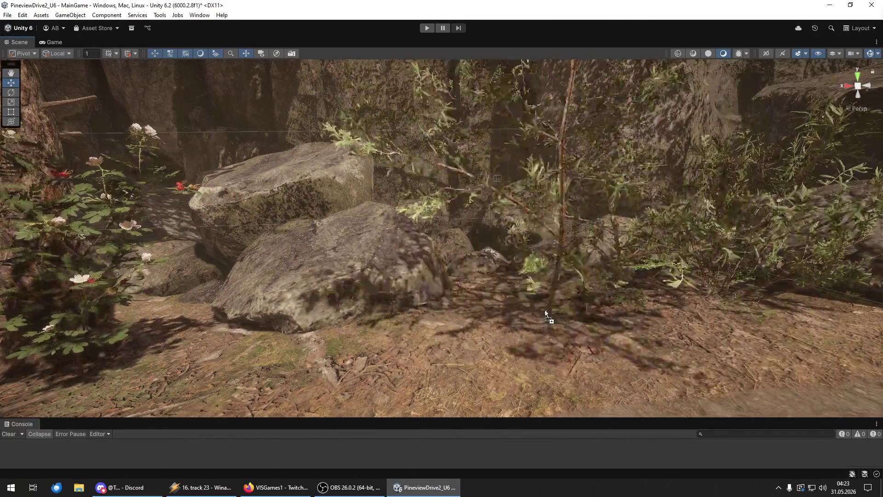
Add another plant among the rocks and spin it around its vertical axis.
{"action": "left_click", "coordinate": [513, 289]}
{"action": "key", "text": "e"}
{"action": "mouse_move", "coordinate": [503, 290]}
{"action": "left_mouse_down"}
{"action": "mouse_move", "coordinate": [535, 302]}
{"action": "mouse_move", "coordinate": [484, 318]}
{"action": "left_mouse_up"}
{"action": "mouse_move", "coordinate": [651, 305]}
{"action": "left_mouse_down"}
{"action": "mouse_move", "coordinate": [699, 291]}
{"action": "mouse_move", "coordinate": [461, 296]}
{"action": "mouse_move", "coordinate": [388, 276]}
{"action": "mouse_move", "coordinate": [322, 276]}
{"action": "mouse_move", "coordinate": [156, 293]}
{"action": "mouse_move", "coordinate": [710, 350]}
{"action": "left_mouse_up"}
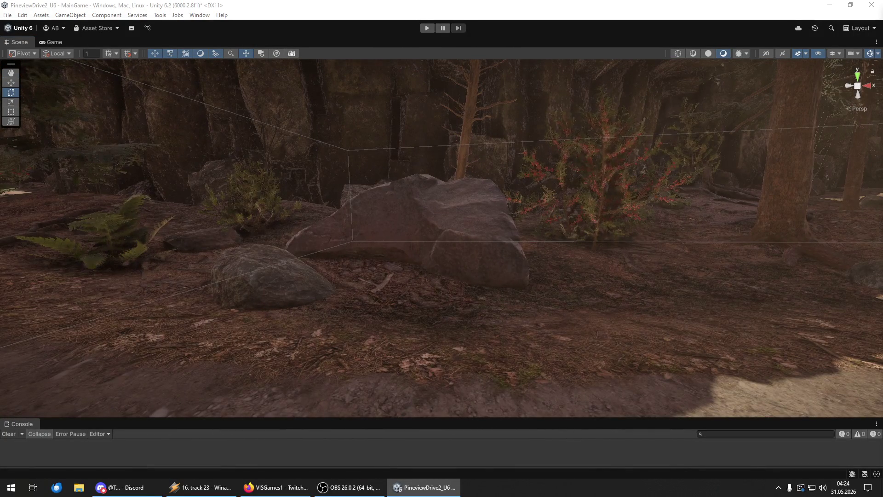
Drop a bush by the path, then place a pine bush and another bush near the tree.
{"action": "left_click_drag", "start_coordinate": [440, 321], "coordinate": [388, 292]}
{"action": "key", "text": "w"}
{"action": "mouse_move", "coordinate": [386, 262]}
{"action": "left_mouse_down"}
{"action": "mouse_move", "coordinate": [468, 252]}
{"action": "mouse_move", "coordinate": [436, 278]}
{"action": "mouse_move", "coordinate": [290, 292]}
{"action": "left_mouse_up"}
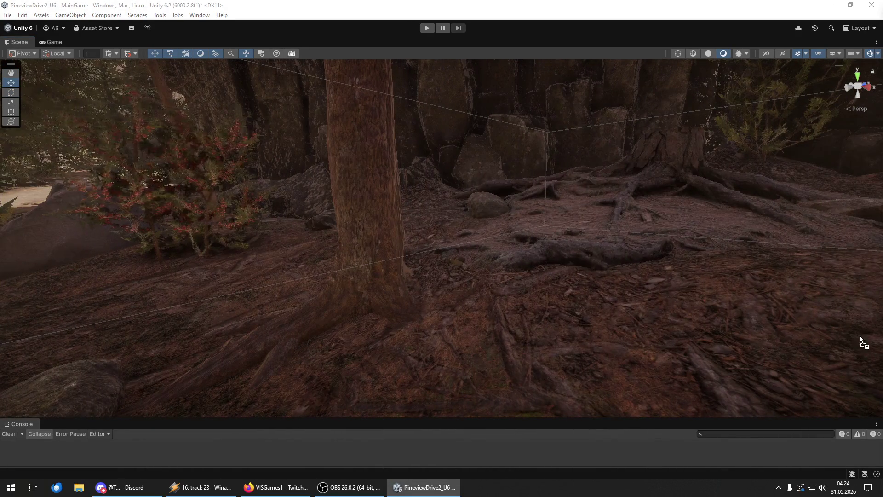
{"action": "mouse_move", "coordinate": [501, 306]}
{"action": "left_mouse_down"}
{"action": "mouse_move", "coordinate": [600, 308]}
{"action": "mouse_move", "coordinate": [591, 247]}
{"action": "mouse_move", "coordinate": [666, 270]}
{"action": "mouse_move", "coordinate": [736, 267]}
{"action": "left_mouse_up"}
{"action": "mouse_move", "coordinate": [881, 258]}
{"action": "left_mouse_down"}
{"action": "mouse_move", "coordinate": [708, 256]}
{"action": "mouse_move", "coordinate": [611, 238]}
{"action": "left_mouse_up"}
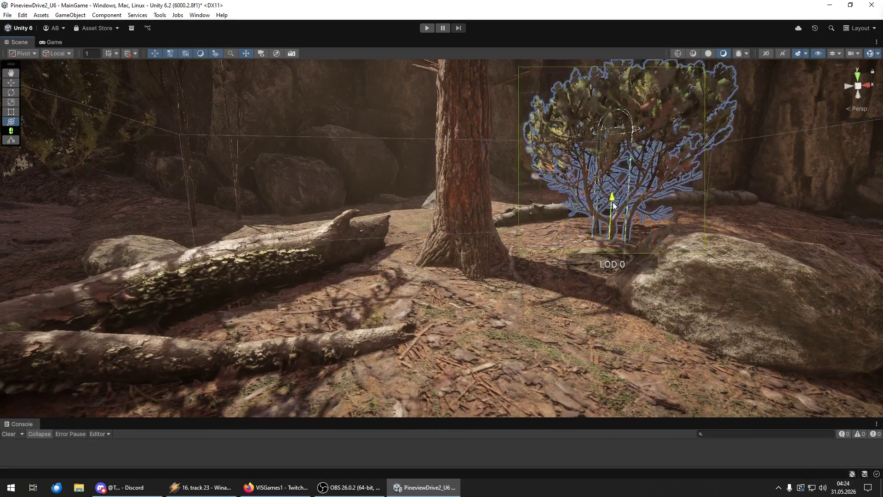
Orbit around the new LOD bush and slide it along X beside the boulder.
{"action": "left_click_drag", "start_coordinate": [613, 205], "coordinate": [746, 243]}
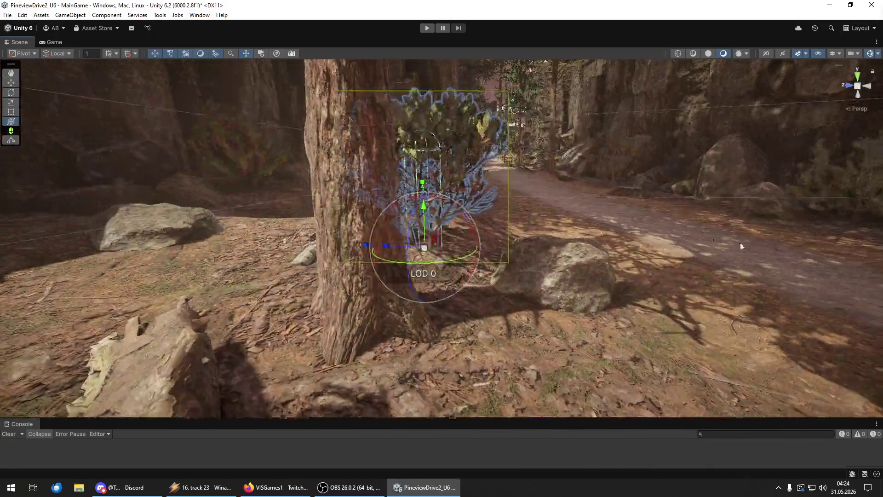
{"action": "mouse_move", "coordinate": [391, 248]}
{"action": "left_mouse_down"}
{"action": "mouse_move", "coordinate": [434, 246]}
{"action": "mouse_move", "coordinate": [465, 269]}
{"action": "left_mouse_up"}
{"action": "mouse_move", "coordinate": [445, 255]}
{"action": "left_mouse_down"}
{"action": "mouse_move", "coordinate": [22, 239]}
{"action": "mouse_move", "coordinate": [802, 233]}
{"action": "mouse_move", "coordinate": [114, 276]}
{"action": "mouse_move", "coordinate": [162, 276]}
{"action": "left_mouse_up"}
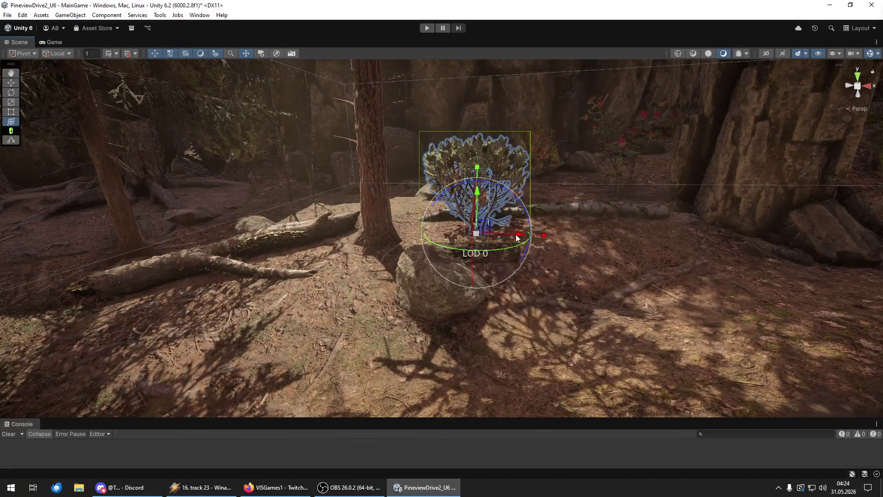
{"action": "left_click_drag", "start_coordinate": [516, 236], "coordinate": [641, 238]}
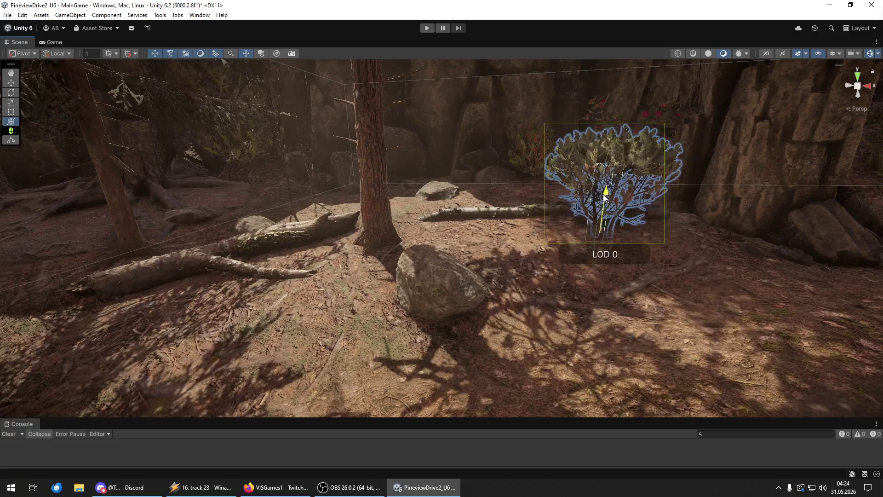
{"action": "mouse_move", "coordinate": [605, 197]}
{"action": "left_mouse_down"}
{"action": "mouse_move", "coordinate": [505, 216]}
{"action": "mouse_move", "coordinate": [654, 219]}
{"action": "mouse_move", "coordinate": [753, 197]}
{"action": "mouse_move", "coordinate": [410, 221]}
{"action": "mouse_move", "coordinate": [423, 187]}
{"action": "mouse_move", "coordinate": [310, 214]}
{"action": "mouse_move", "coordinate": [194, 223]}
{"action": "mouse_move", "coordinate": [267, 220]}
{"action": "mouse_move", "coordinate": [250, 205]}
{"action": "mouse_move", "coordinate": [750, 214]}
{"action": "left_mouse_up"}
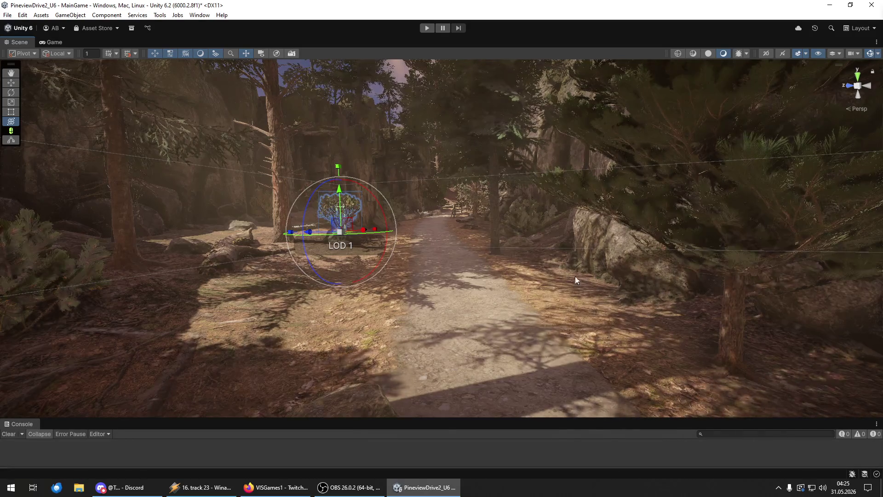
{"action": "key", "text": "w"}
{"action": "key", "text": "w"}
{"action": "key", "text": "w"}
{"action": "key", "text": "w"}
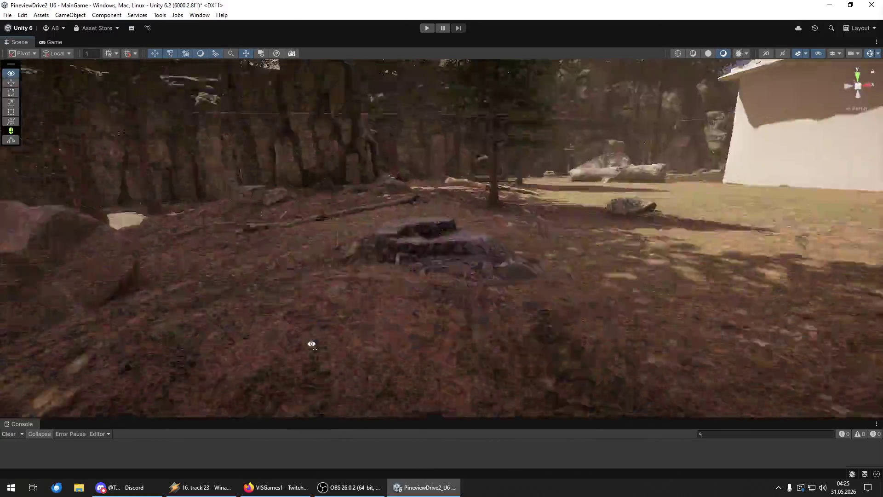
{"action": "key", "text": "w"}
{"action": "key", "text": "w"}
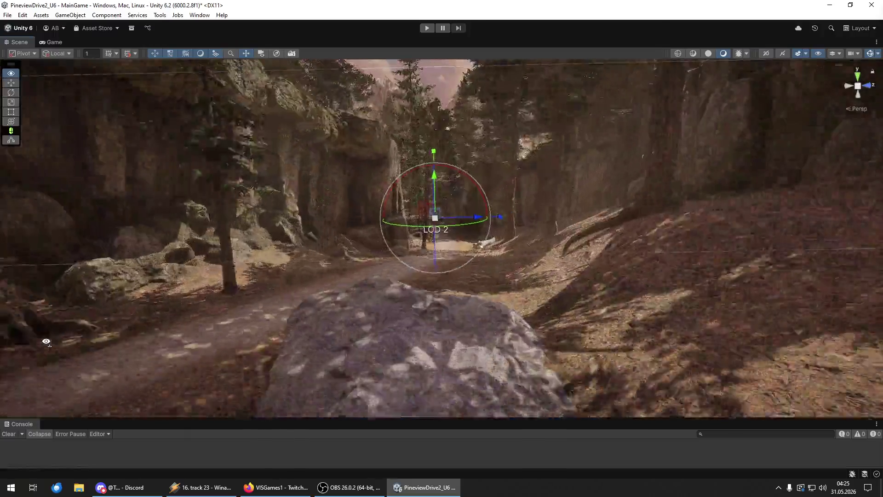
{"action": "key", "text": "w"}
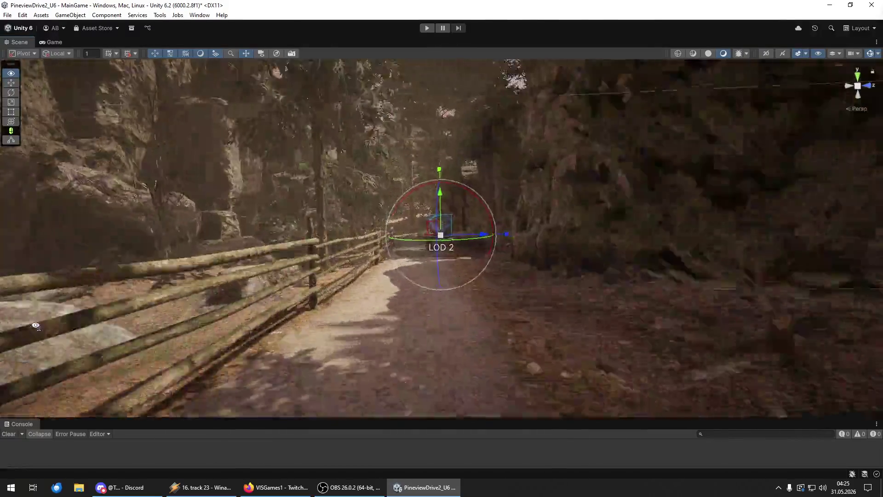
{"action": "key", "text": "w"}
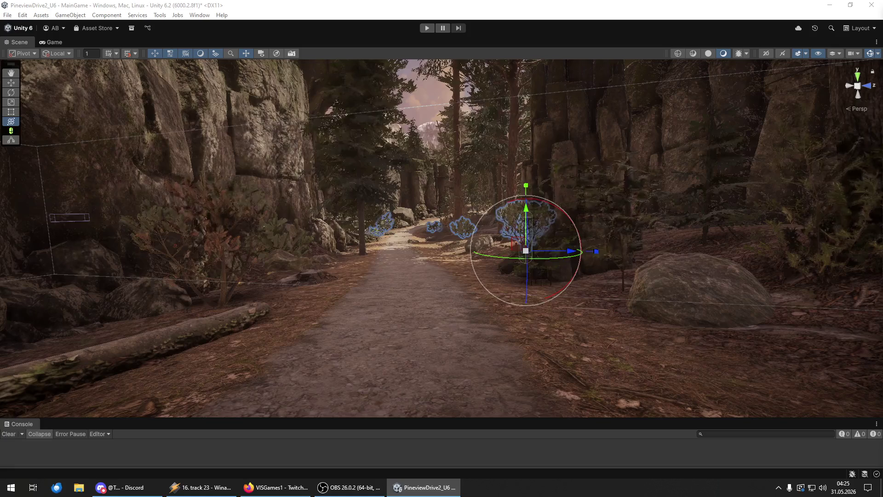
{"action": "left_click", "coordinate": [69, 217]}
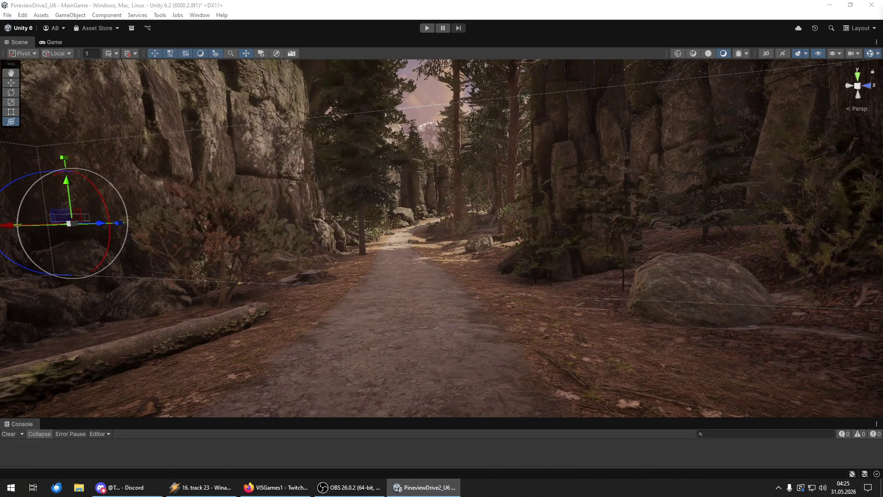
{"action": "mouse_move", "coordinate": [540, 240]}
{"action": "left_mouse_down"}
{"action": "mouse_move", "coordinate": [418, 217]}
{"action": "mouse_move", "coordinate": [427, 199]}
{"action": "mouse_move", "coordinate": [473, 236]}
{"action": "mouse_move", "coordinate": [419, 202]}
{"action": "mouse_move", "coordinate": [432, 214]}
{"action": "mouse_move", "coordinate": [55, 167]}
{"action": "mouse_move", "coordinate": [859, 190]}
{"action": "mouse_move", "coordinate": [852, 193]}
{"action": "left_mouse_up"}
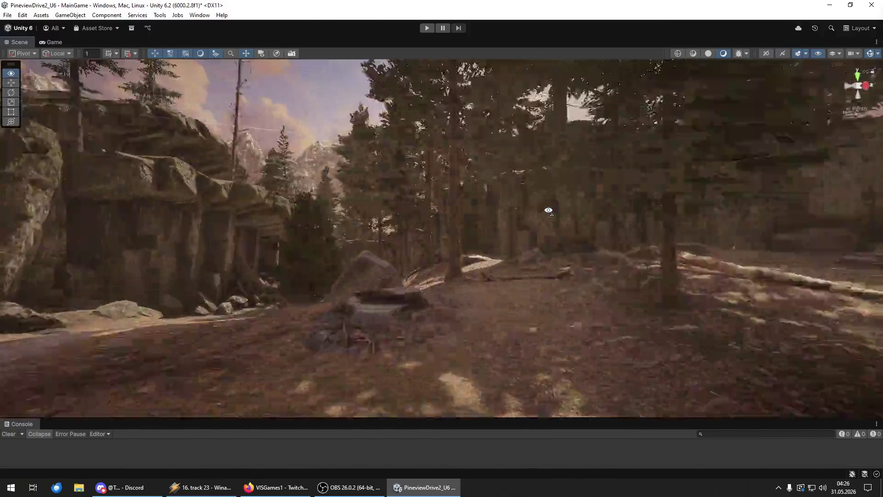
{"action": "mouse_move", "coordinate": [548, 210]}
{"action": "left_mouse_down"}
{"action": "mouse_move", "coordinate": [550, 226]}
{"action": "mouse_move", "coordinate": [516, 232]}
{"action": "mouse_move", "coordinate": [428, 219]}
{"action": "left_mouse_up"}
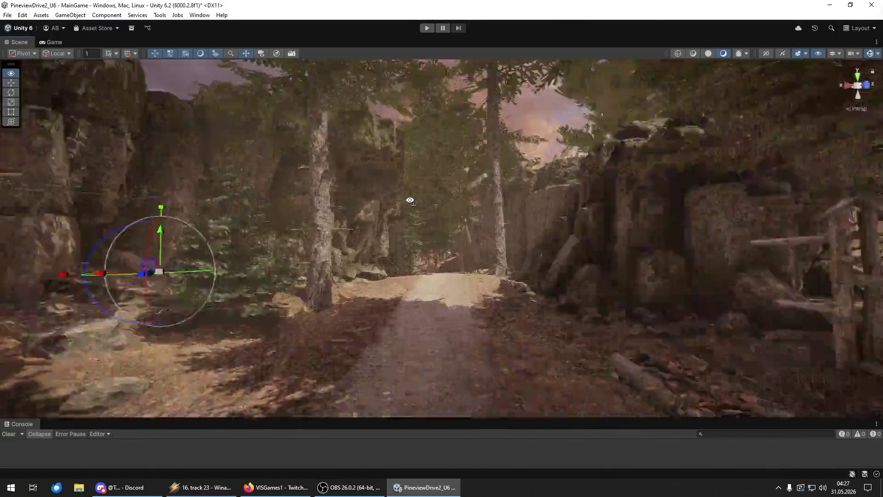
{"action": "key", "text": "w"}
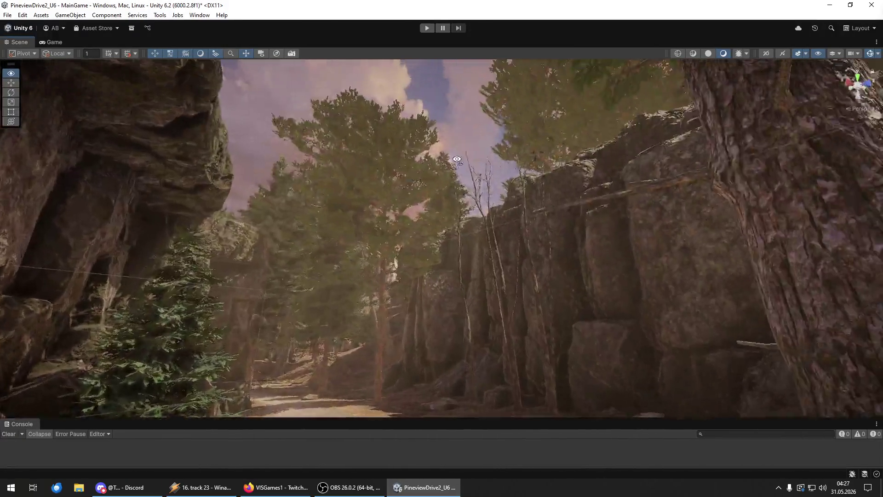
{"action": "key", "text": "w"}
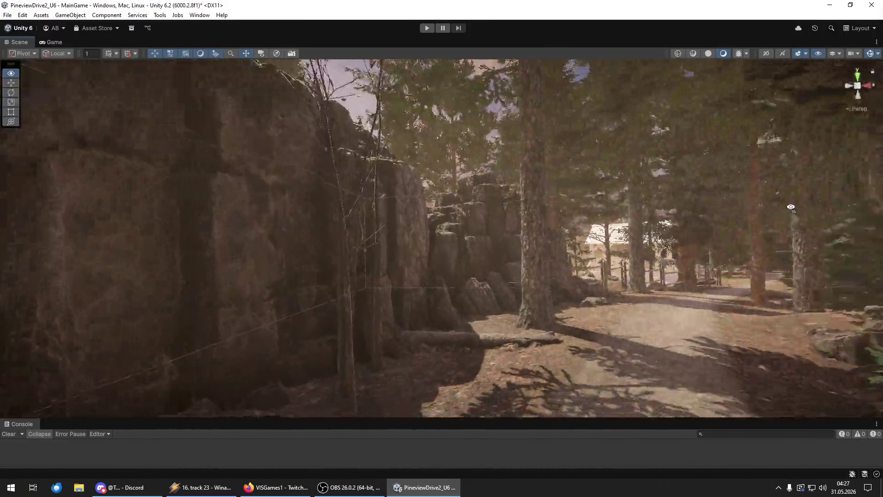
{"action": "key", "text": "w"}
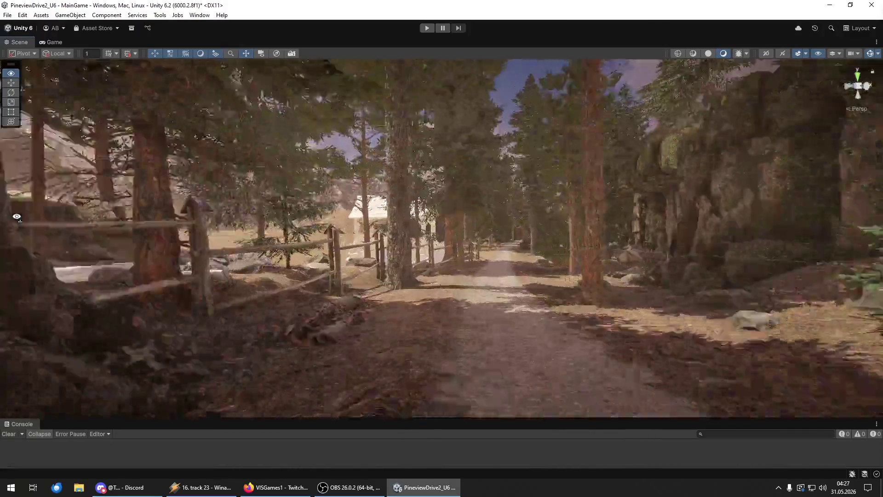
{"action": "key", "text": "w"}
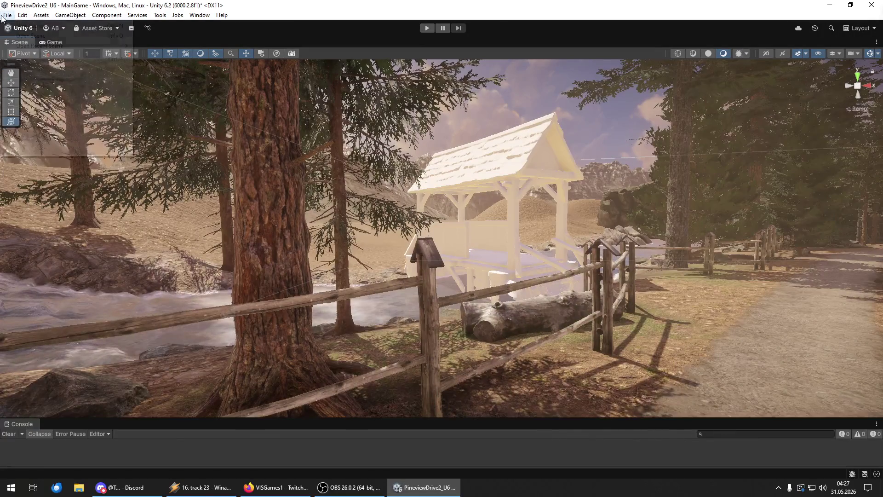
Save the MainGame scene and then the whole project.
{"action": "left_click", "coordinate": [8, 15]}
{"action": "left_click", "coordinate": [38, 59]}
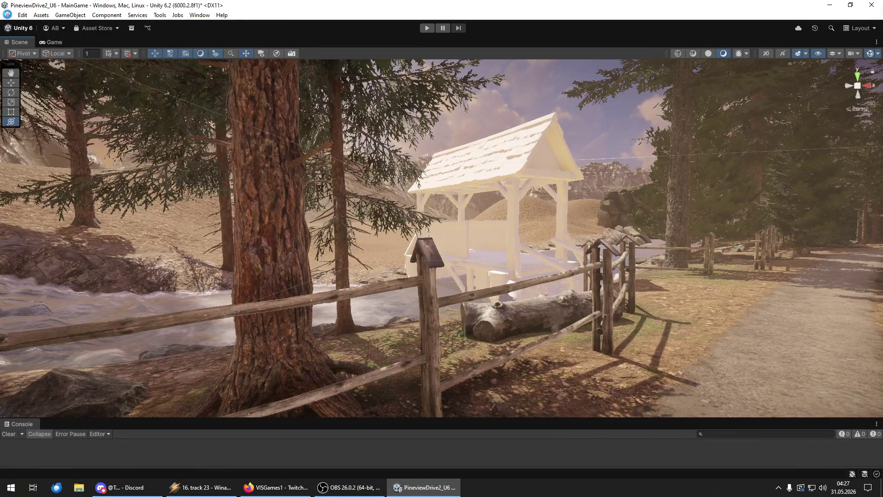
{"action": "left_click", "coordinate": [8, 15]}
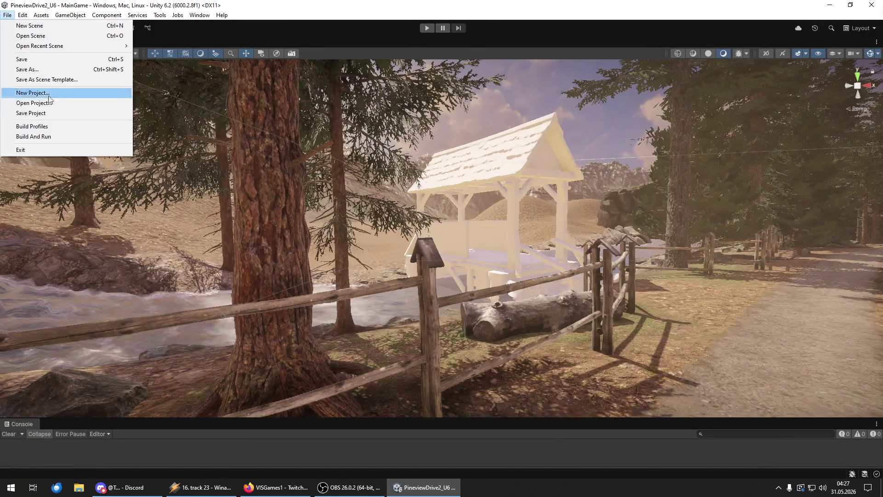
{"action": "left_click", "coordinate": [48, 114]}
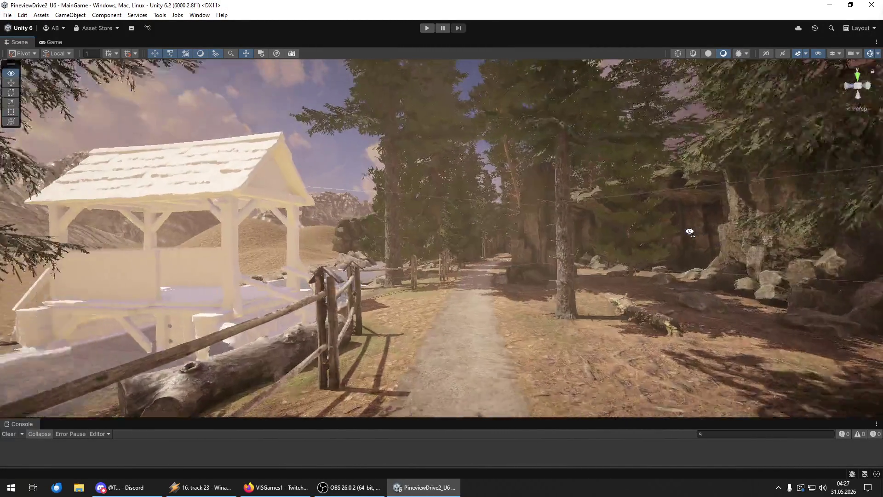
Fly a little further along the path and save the project once more.
{"action": "key", "text": "w"}
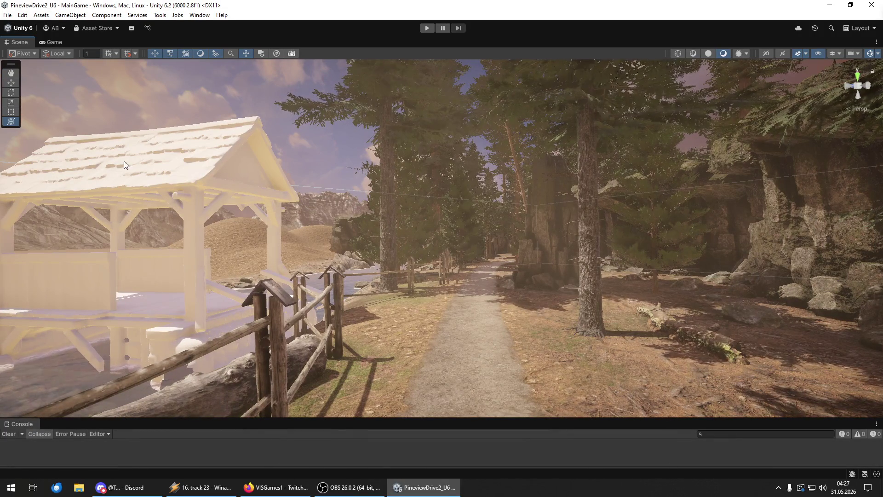
{"action": "left_click", "coordinate": [8, 14]}
{"action": "left_click", "coordinate": [21, 63]}
{"action": "left_click", "coordinate": [7, 15]}
{"action": "left_click", "coordinate": [55, 114]}
Fly down the winding forest trail past the cliff overhang toward the white tower.
{"action": "key", "text": "w"}
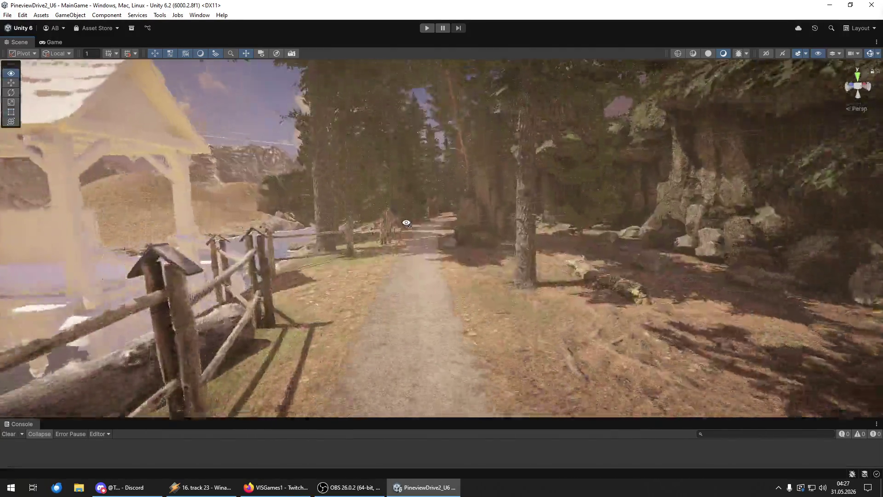
{"action": "key", "text": "w"}
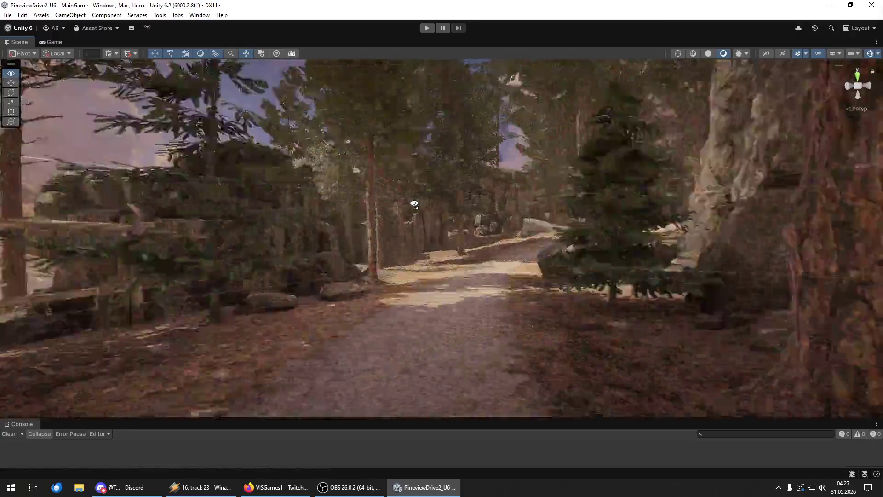
{"action": "key", "text": "w"}
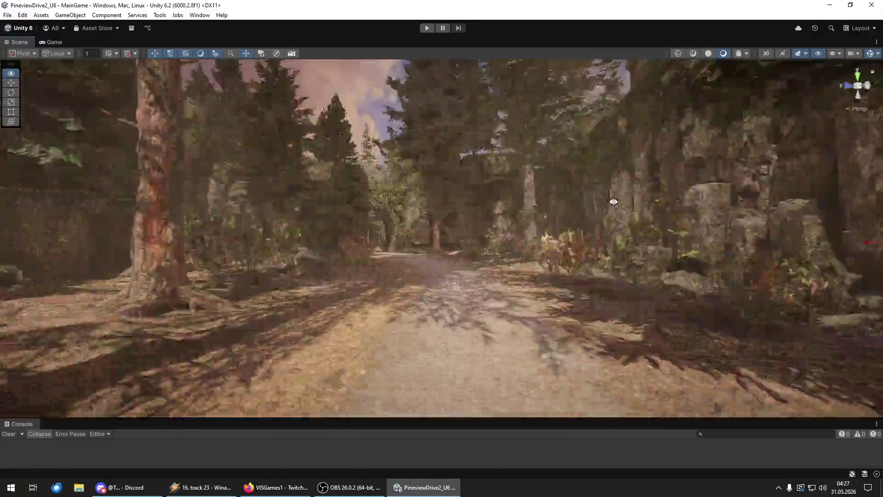
{"action": "key", "text": "w"}
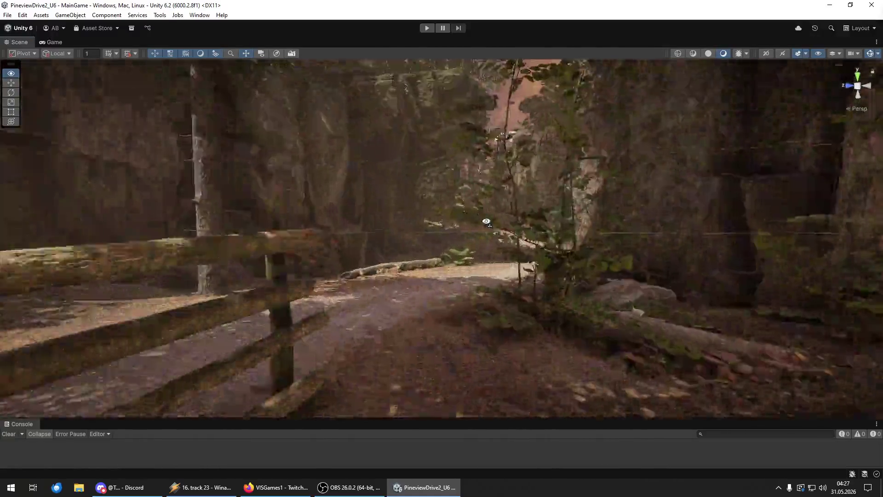
{"action": "mouse_move", "coordinate": [486, 221]}
{"action": "left_mouse_down"}
{"action": "mouse_move", "coordinate": [506, 224]}
{"action": "mouse_move", "coordinate": [512, 210]}
{"action": "mouse_move", "coordinate": [478, 208]}
{"action": "mouse_move", "coordinate": [467, 193]}
{"action": "mouse_move", "coordinate": [504, 192]}
{"action": "mouse_move", "coordinate": [544, 173]}
{"action": "mouse_move", "coordinate": [595, 173]}
{"action": "mouse_move", "coordinate": [305, 227]}
{"action": "mouse_move", "coordinate": [53, 215]}
{"action": "mouse_move", "coordinate": [118, 229]}
{"action": "mouse_move", "coordinate": [494, 201]}
{"action": "left_mouse_up"}
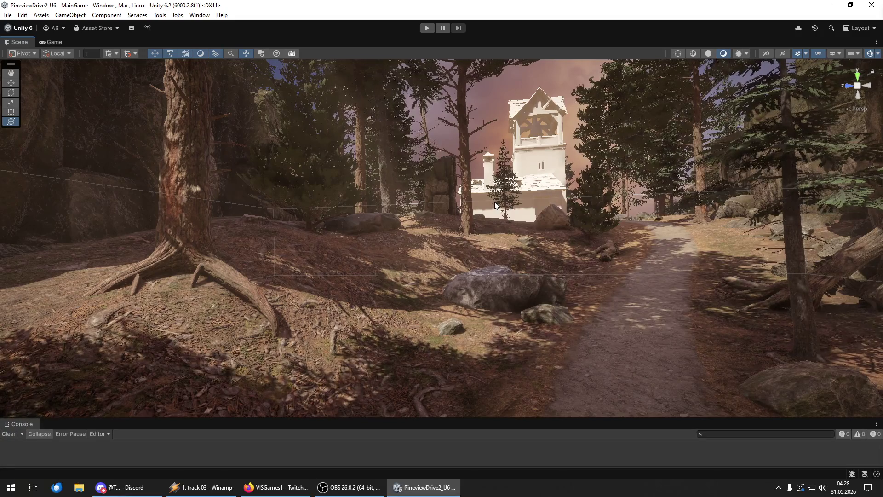
{"action": "mouse_move", "coordinate": [398, 272]}
{"action": "left_mouse_down"}
{"action": "mouse_move", "coordinate": [506, 255]}
{"action": "mouse_move", "coordinate": [494, 258]}
{"action": "mouse_move", "coordinate": [571, 262]}
{"action": "mouse_move", "coordinate": [464, 269]}
{"action": "left_mouse_up"}
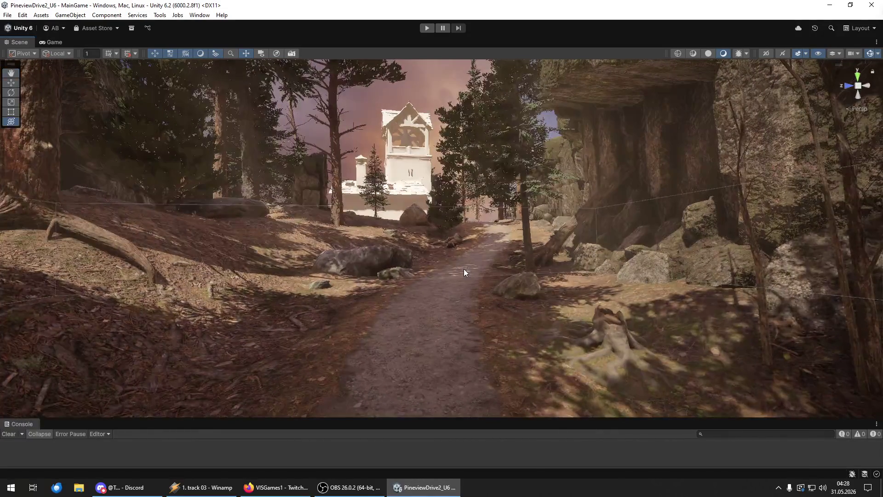